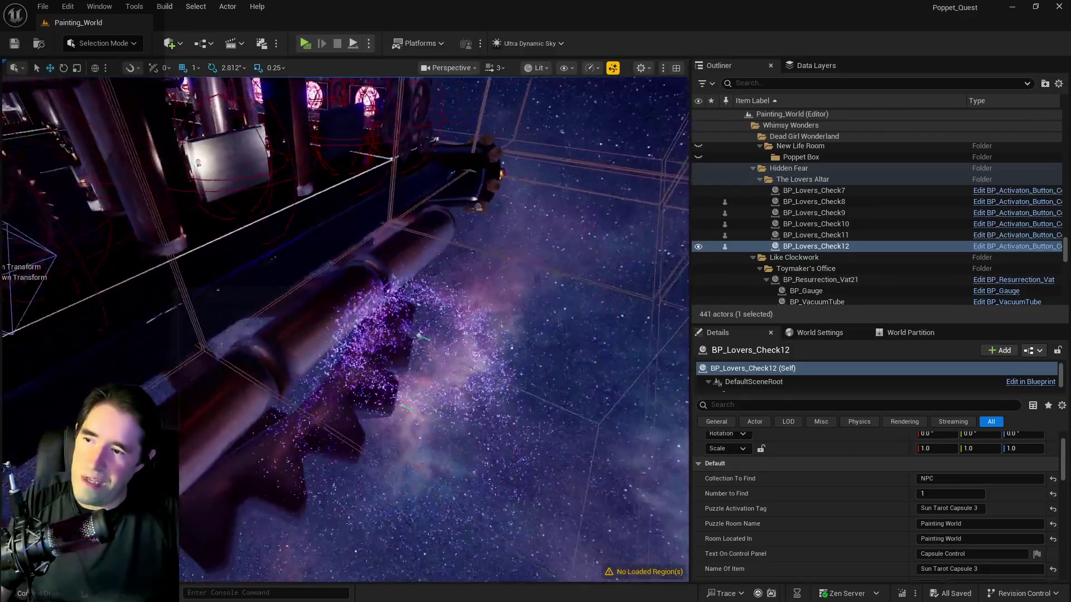
- Fly the view around BP_Tinka4 and the machinery to reach the purple floor area
key("f")
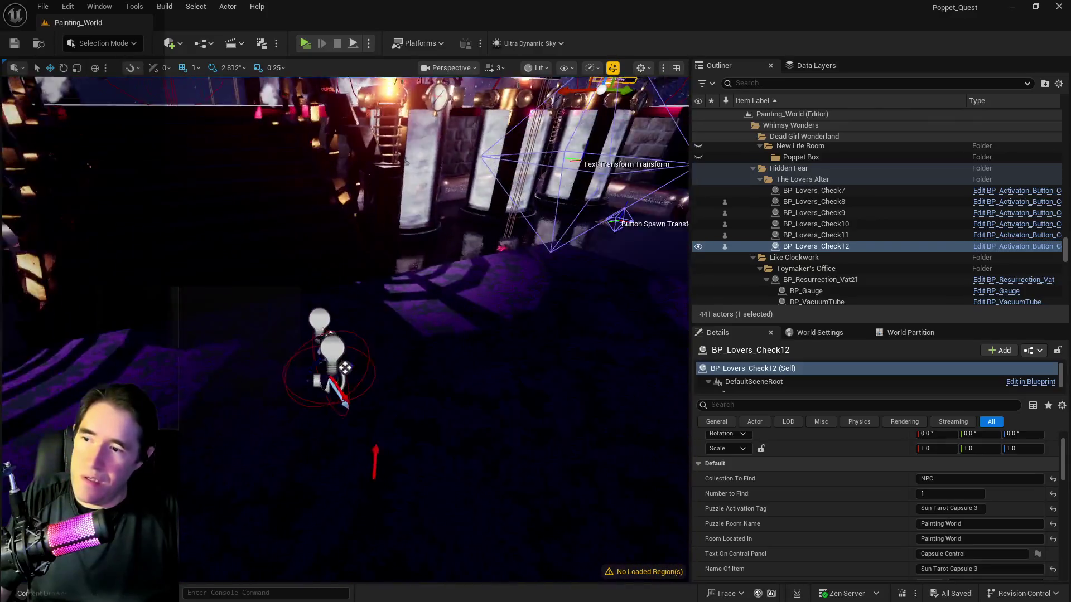
left_click_drag(181, 347, 181, 346)
left_click(283, 305)
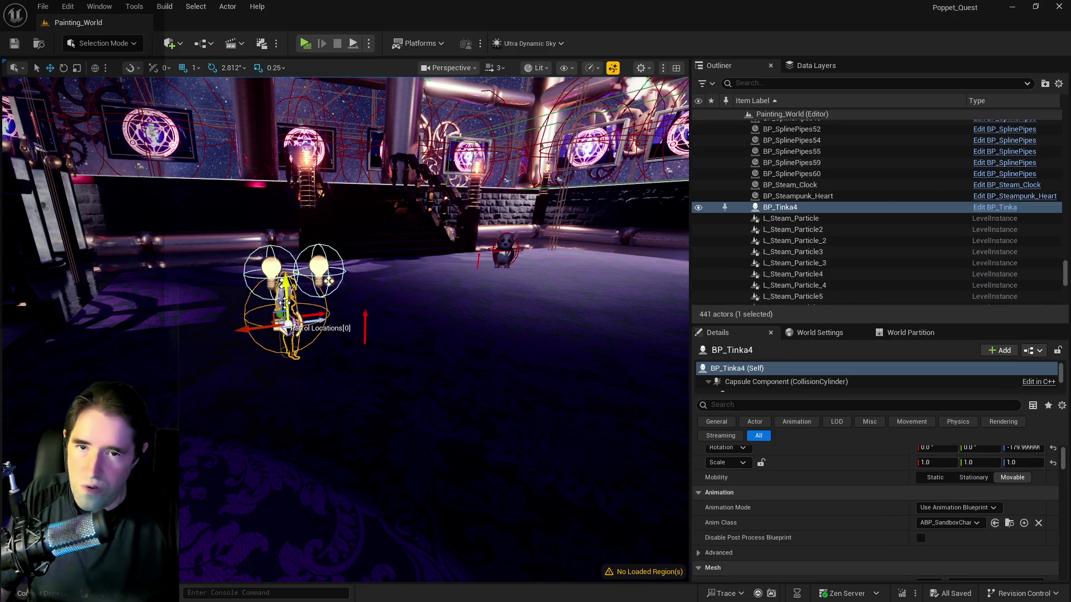
key("f")
left_click_drag(181, 346, 181, 346)
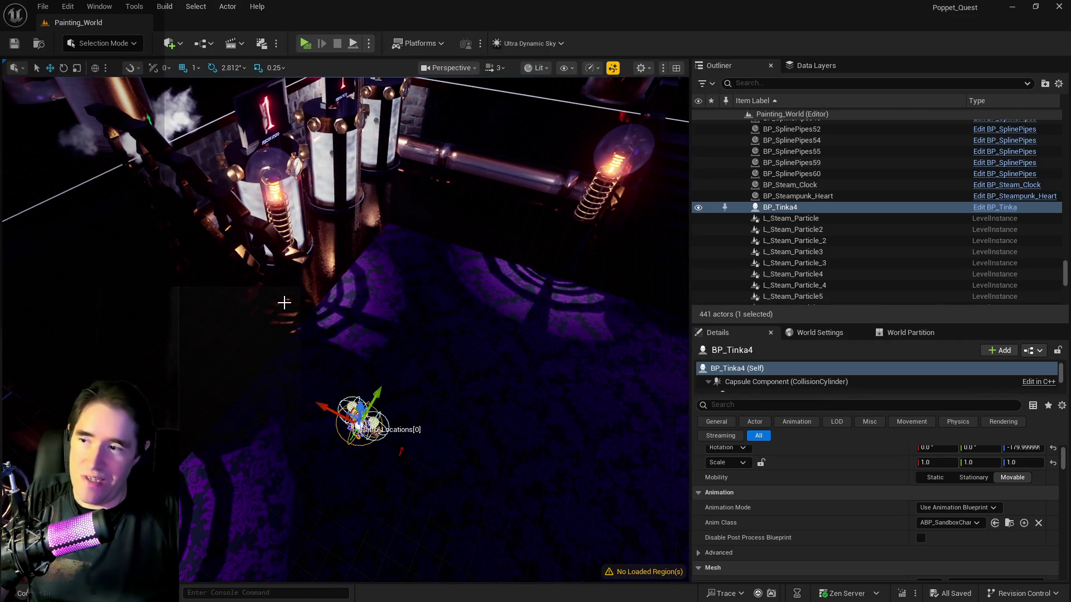
left_click_drag(301, 302, 301, 302)
left_click_drag(311, 378, 311, 378)
left_click_drag(410, 383, 410, 382)
left_click_drag(337, 293, 337, 294)
- Select the floor box brush under the purple floor and duplicate it as Box Brush2
left_click(342, 244)
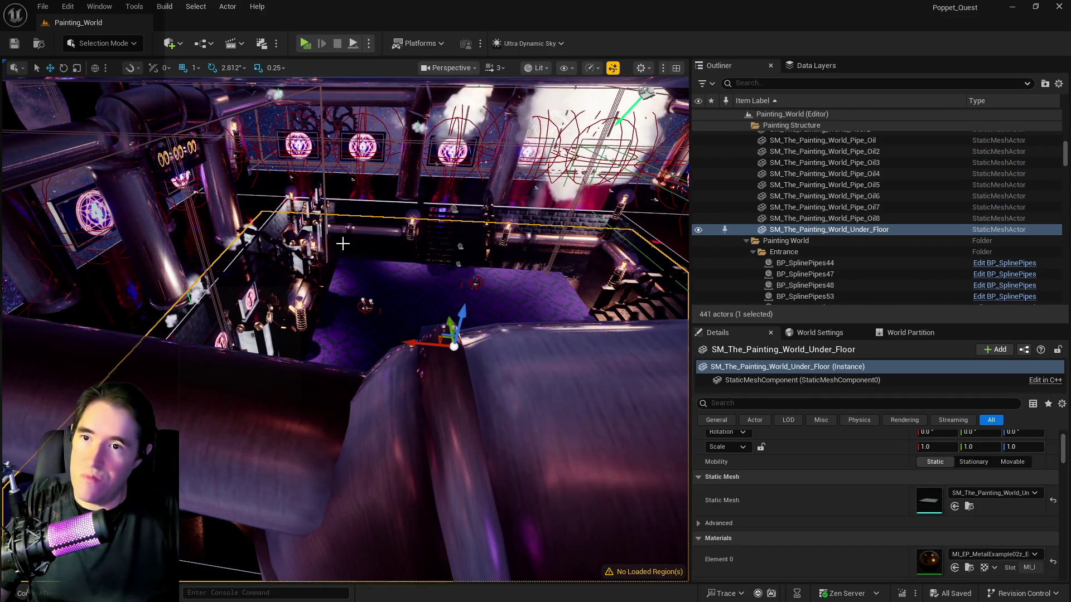
scroll(342, 244, "up", 3)
left_click(347, 242)
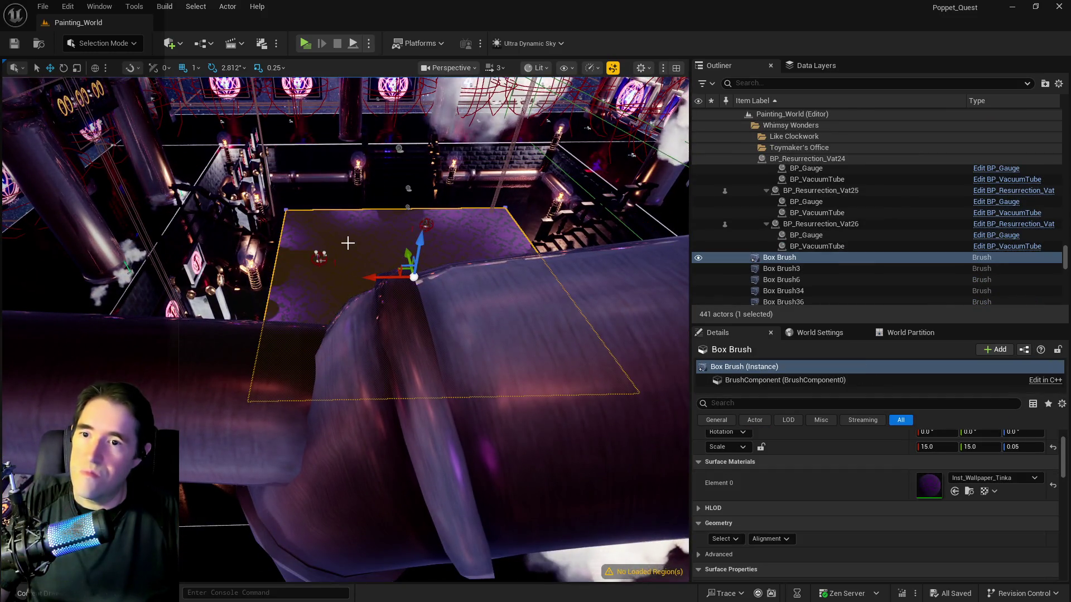
left_click_drag(347, 243, 348, 242)
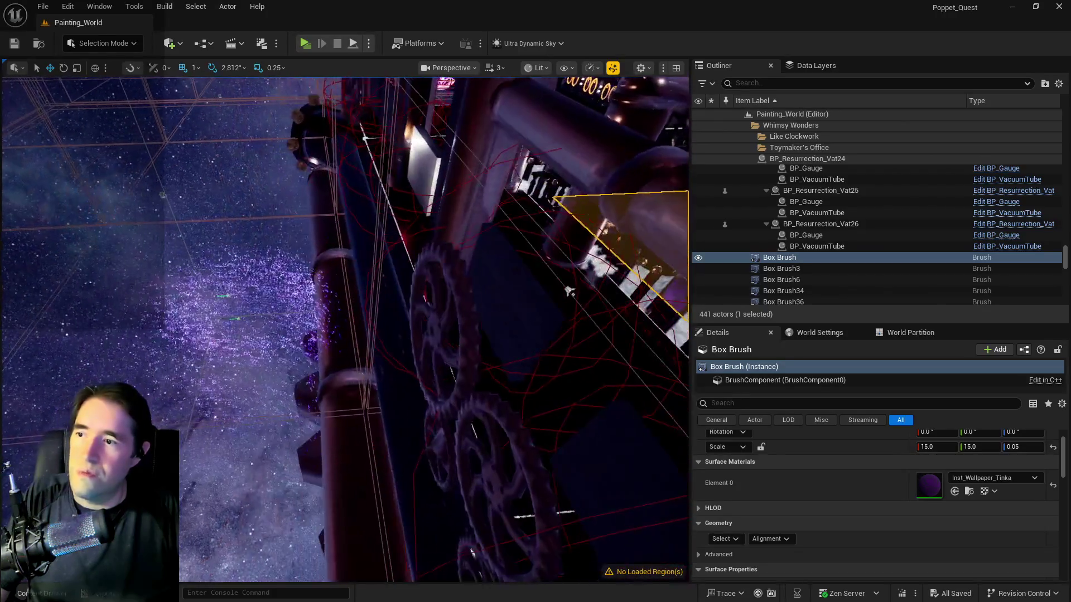
left_click_drag(569, 291, 521, 238)
mouse_move(607, 247)
left_mouse_down()
mouse_move(606, 233)
mouse_move(443, 241)
mouse_move(265, 266)
mouse_move(144, 264)
mouse_move(154, 269)
left_mouse_up()
- Narrow Box Brush2 from an X scale of 9.0 to 5.0
left_click_drag(536, 578, 536, 578)
left_click_drag(379, 307, 380, 306)
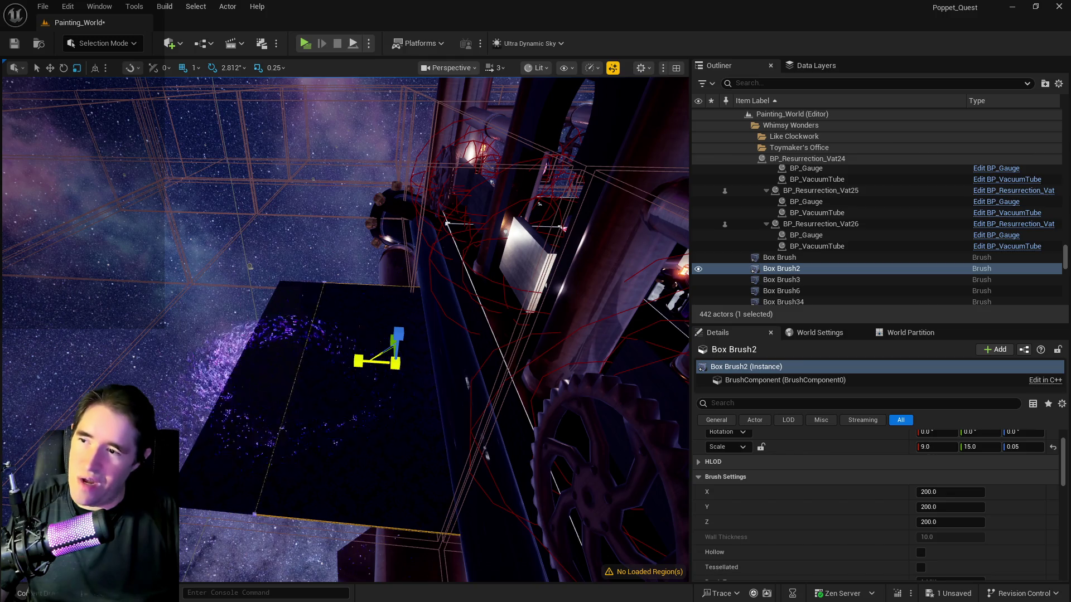
mouse_move(377, 363)
left_mouse_down()
mouse_move(444, 357)
mouse_move(396, 339)
mouse_move(403, 319)
mouse_move(384, 341)
mouse_move(393, 344)
left_mouse_up()
key("f")
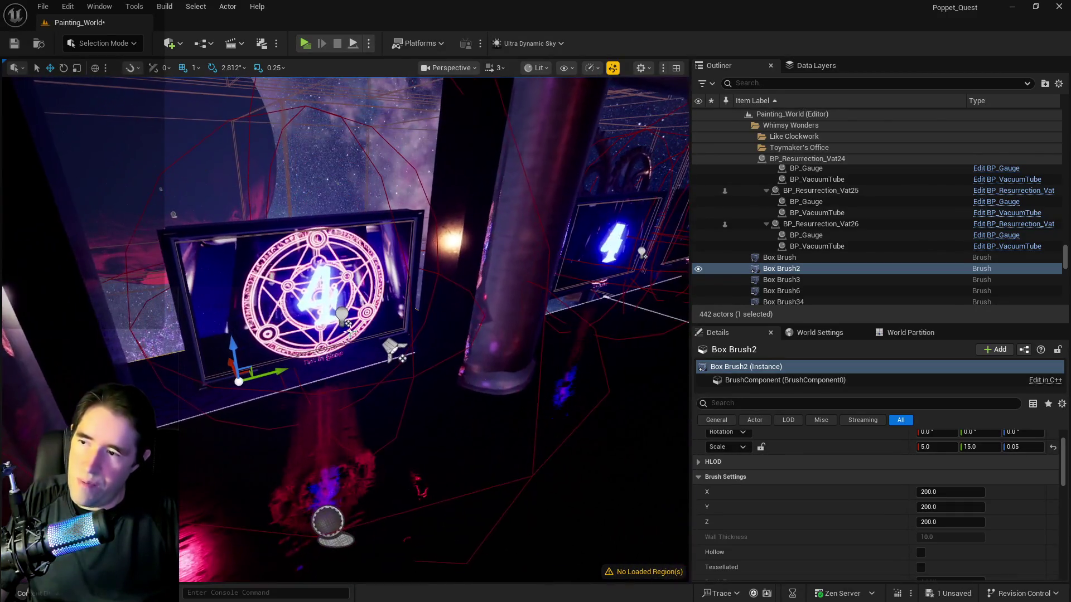
left_click(246, 293)
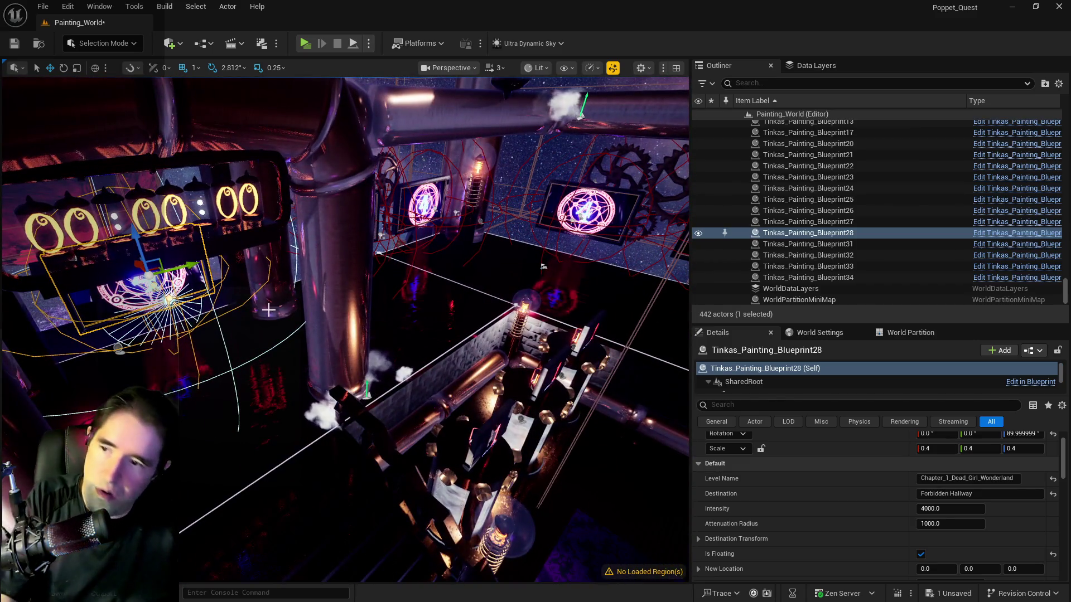
- Delete Tinkas_Painting_Blueprint28, move BP_Tinka4 onto the new floor at X 31548.0, and save
key("Delete")
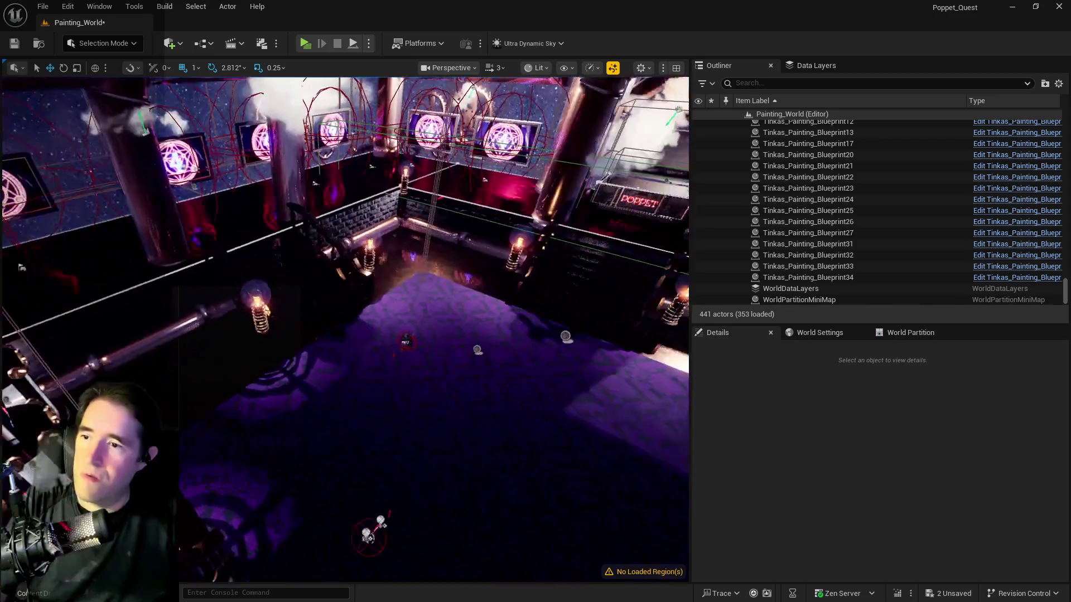
left_click(393, 339)
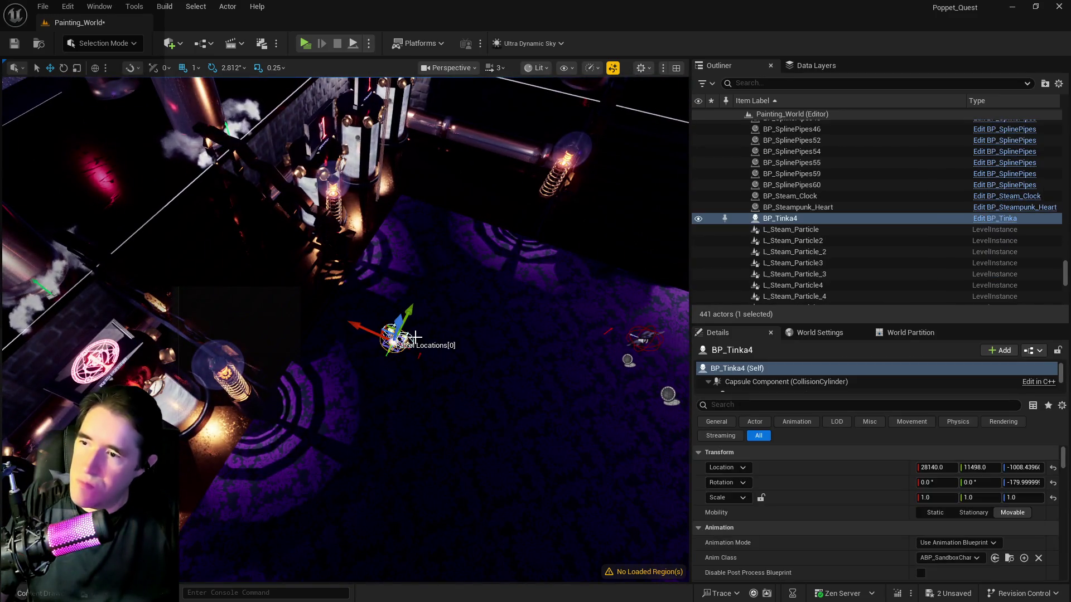
left_click_drag(391, 329, 27, 172)
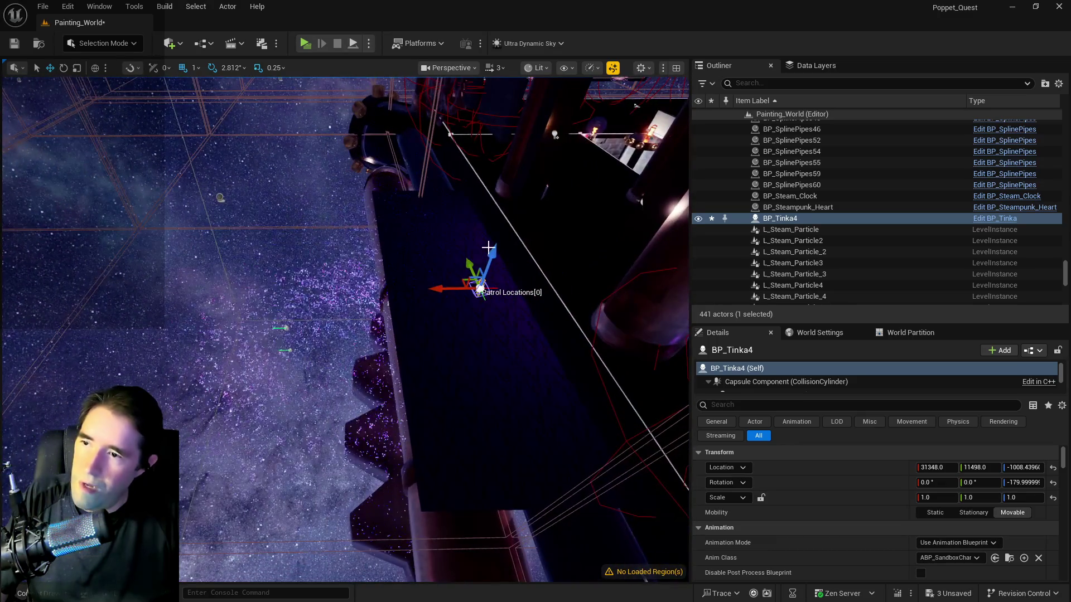
left_click_drag(491, 252, 509, 212)
key("f")
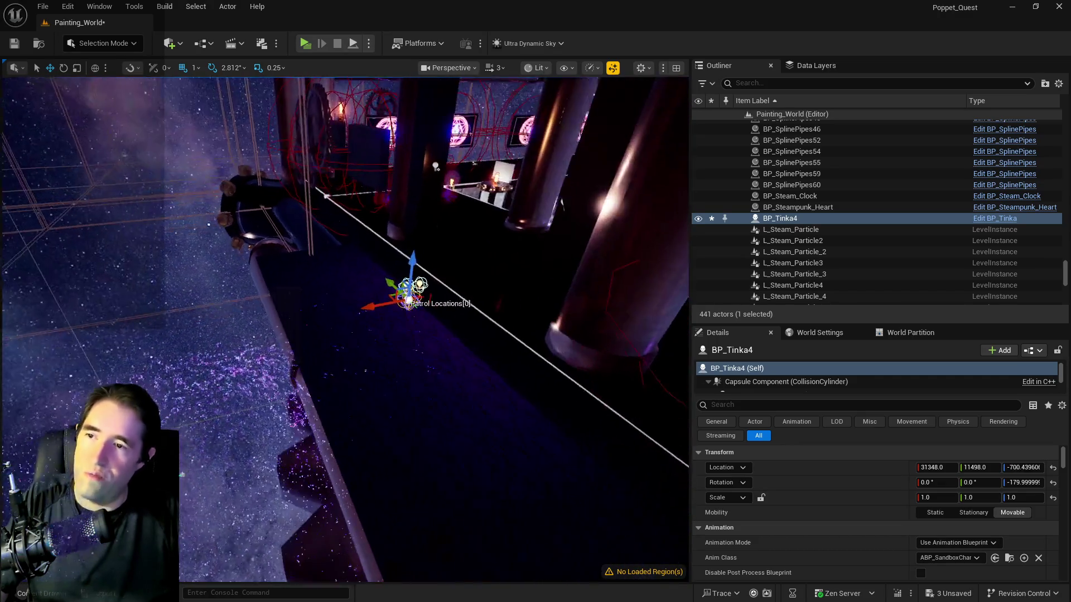
left_click_drag(303, 339, 194, 389)
key("ctrl+s")
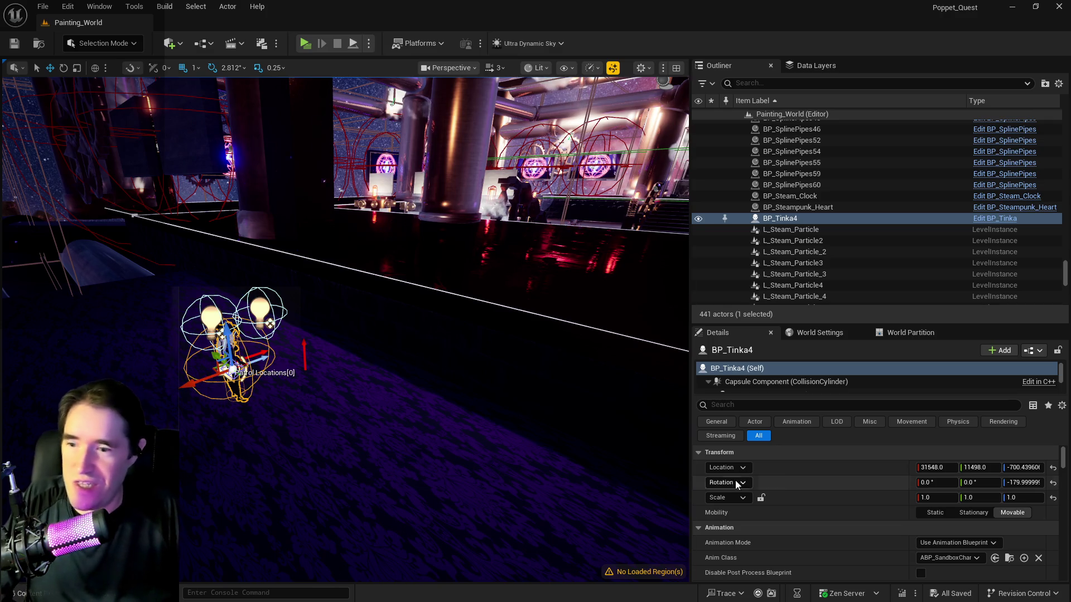
- Lock BP_Tinka4's scale proportions and paste BP_Charlotte_Watching back into the level near the pillars
left_click(760, 497)
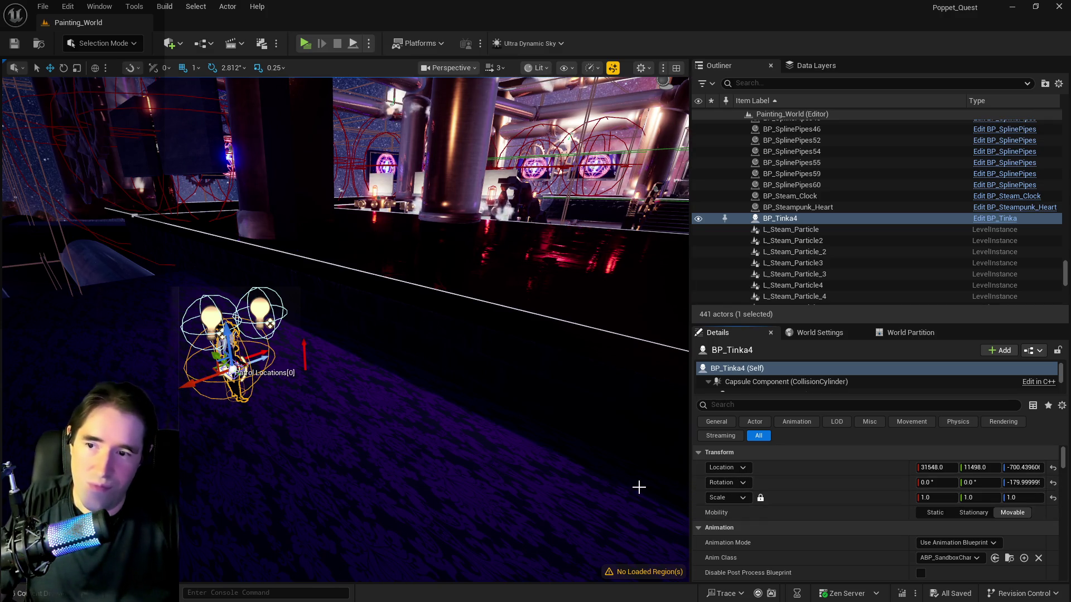
left_click_drag(638, 486, 638, 486)
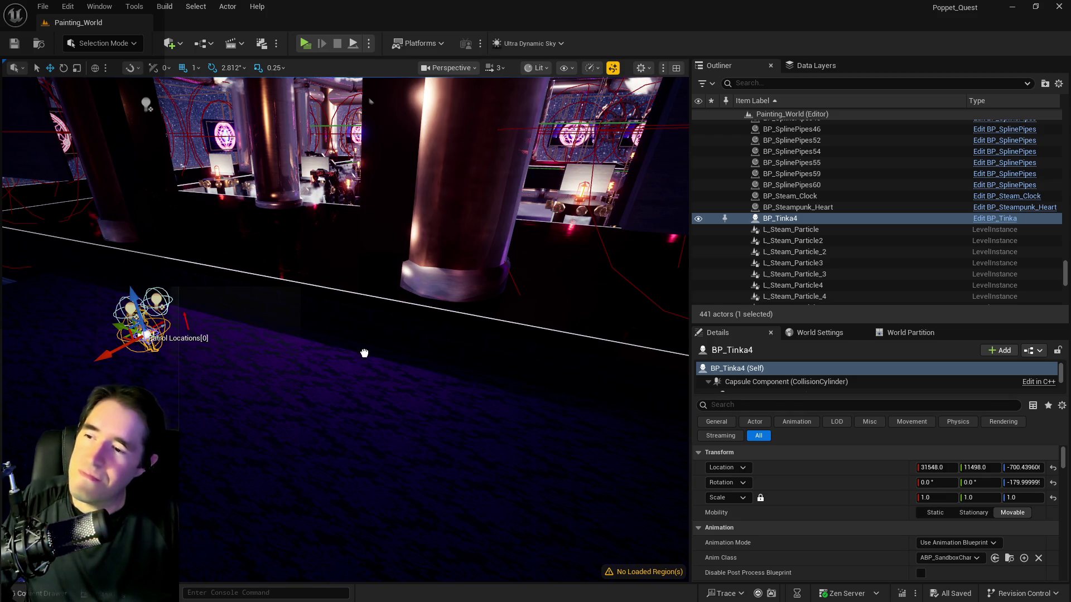
key("ctrl+v")
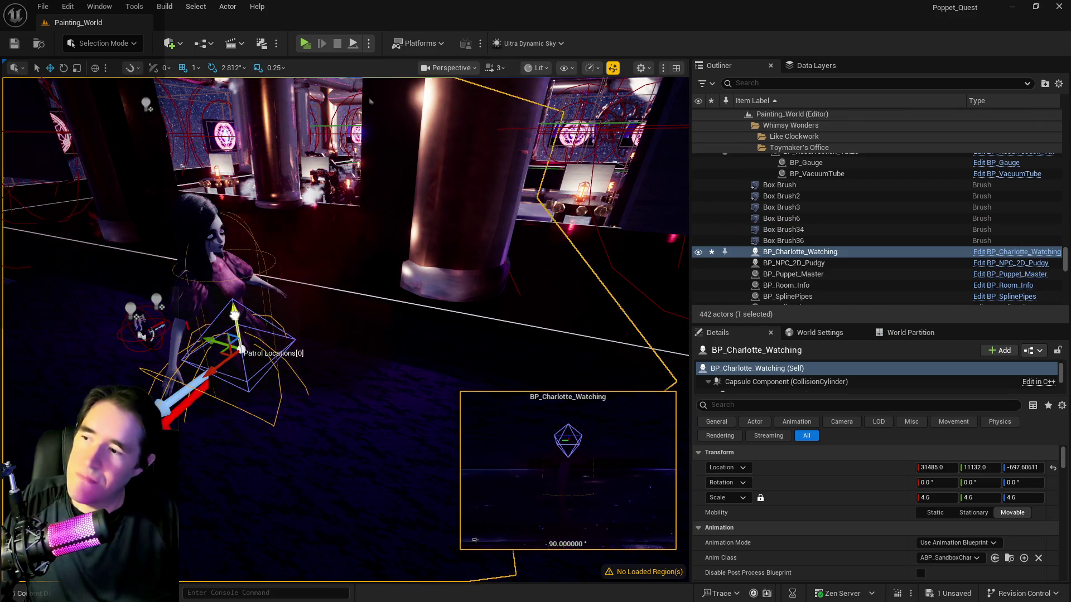
- Raise BP_Charlotte_Watching above the floor and frame it in the view
left_click_drag(240, 317, 221, 202)
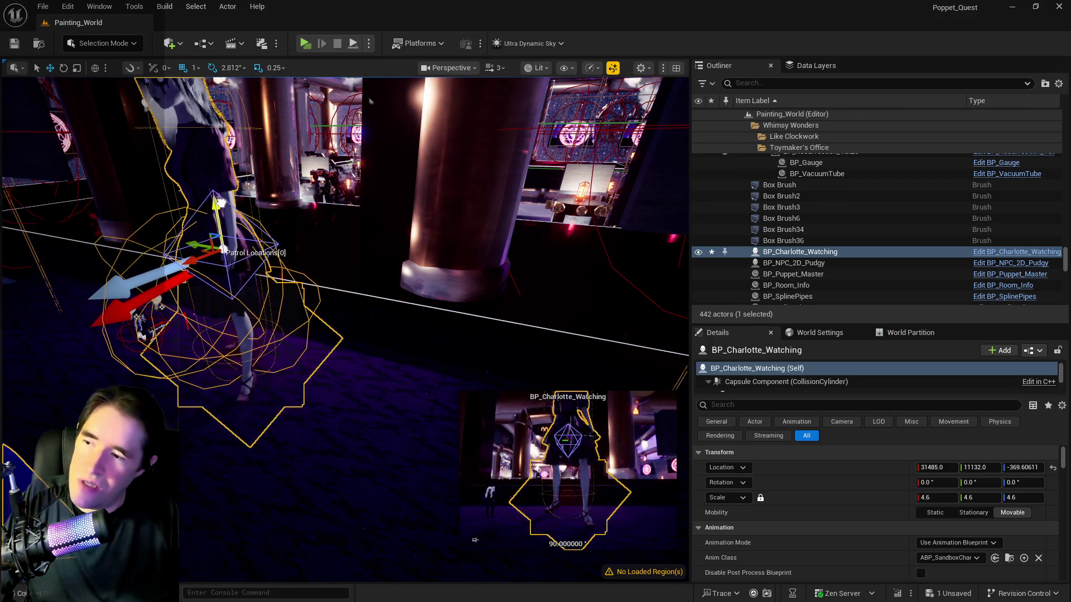
key("f")
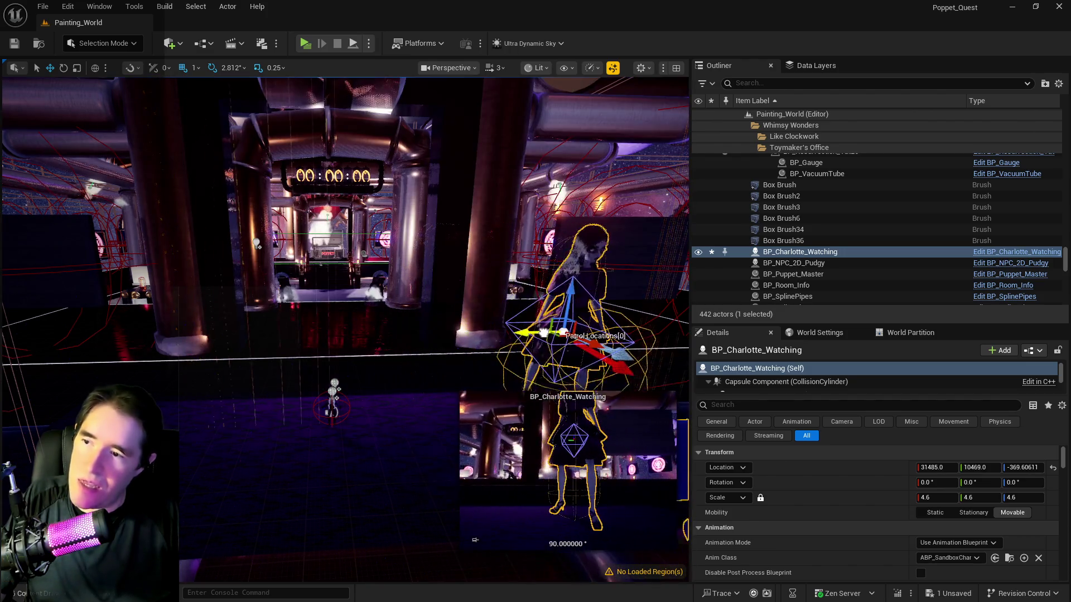
left_click(332, 401)
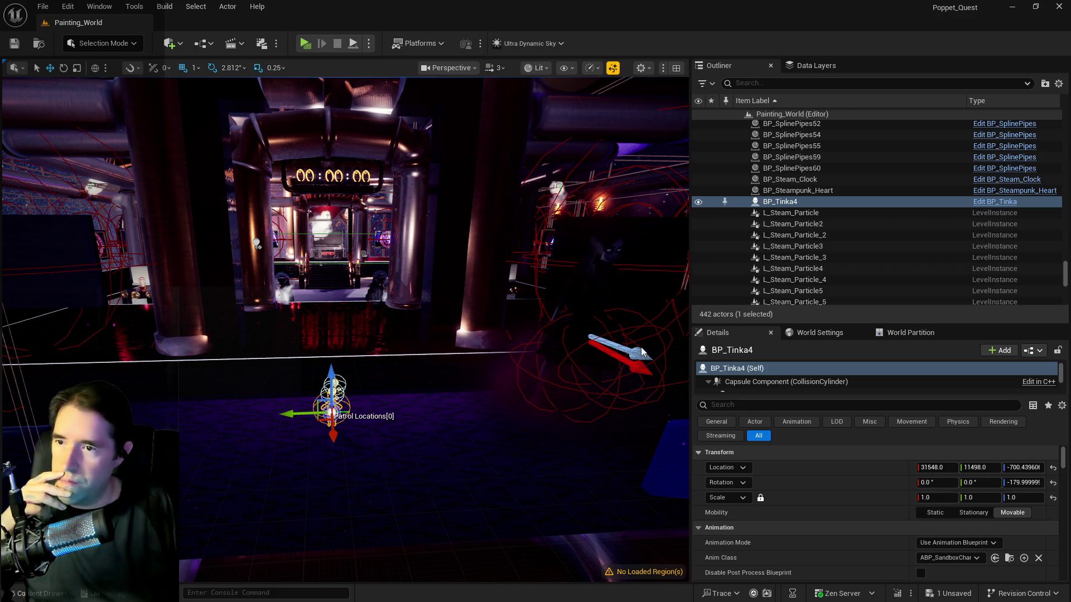
- Try a uniform scale of 5 on BP_Charlotte_Watching, then undo it back to 4.6
left_click(578, 301)
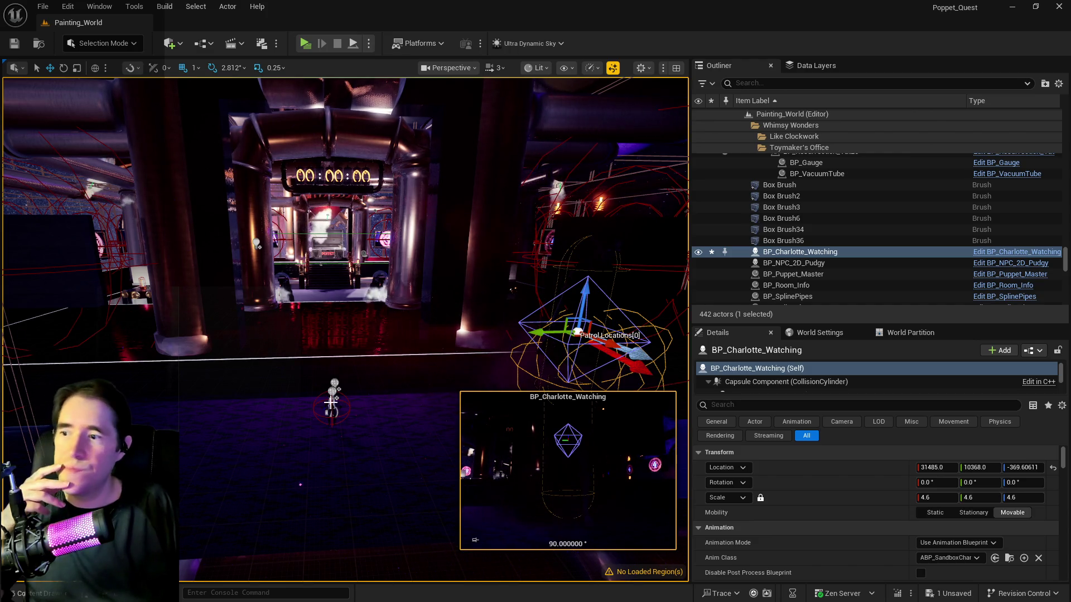
left_click(927, 498)
type("5")
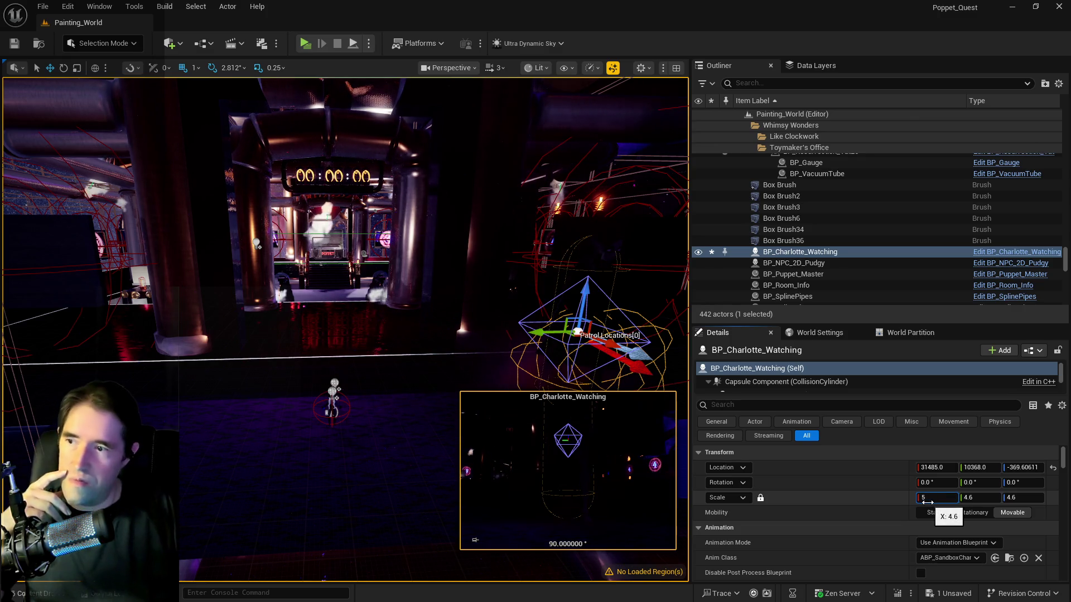
key("Return")
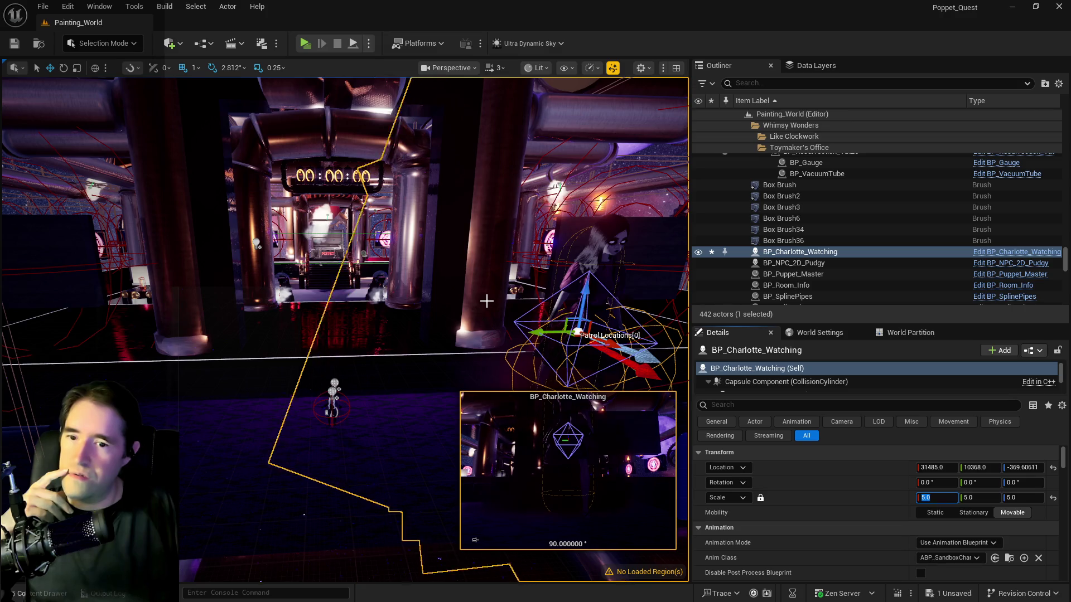
left_click(68, 7)
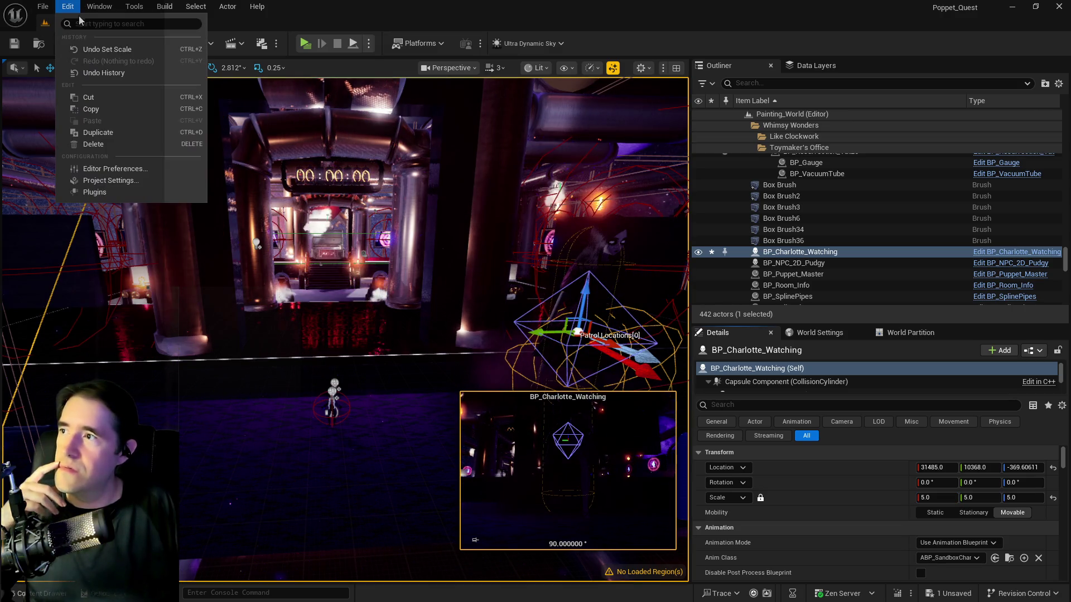
left_click(79, 52)
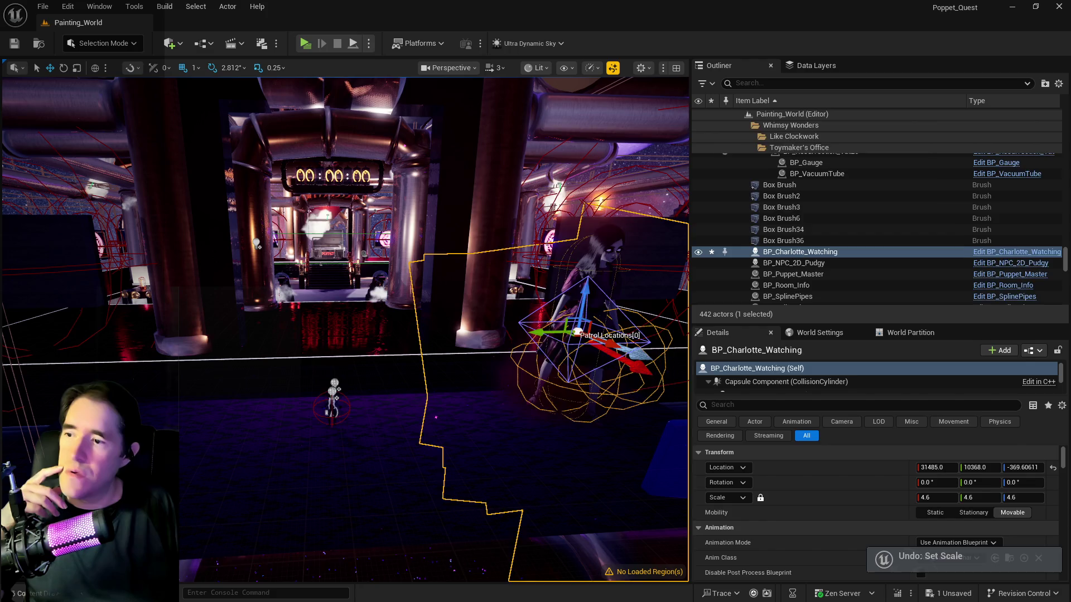
left_click(333, 399)
- Set BP_Tinka4's scale to 5.0 and move it up and over toward Charlotte's spot
left_click(925, 497)
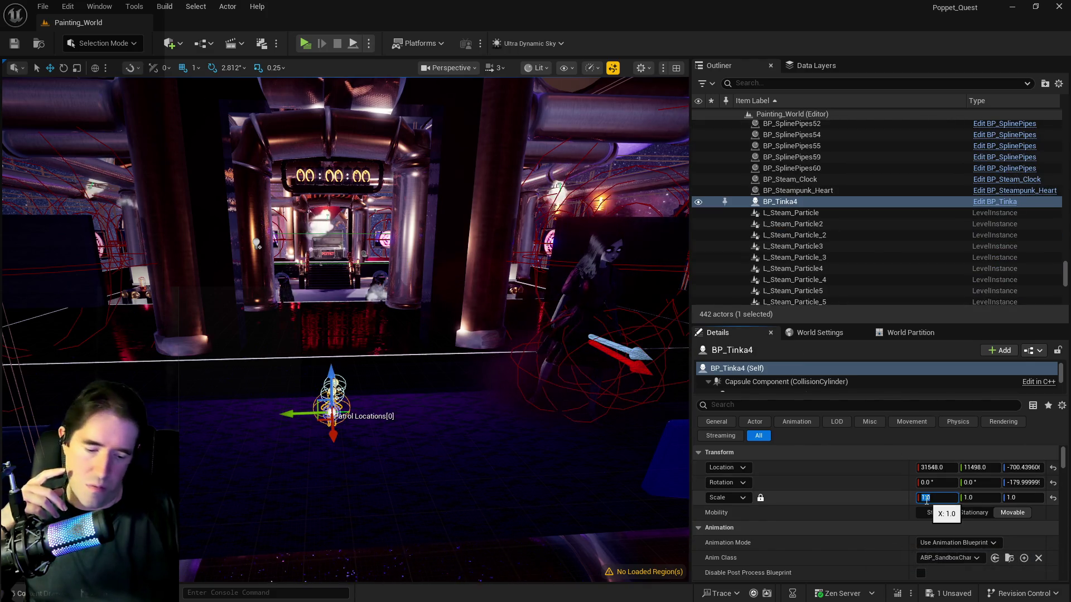
type("5")
key("Return")
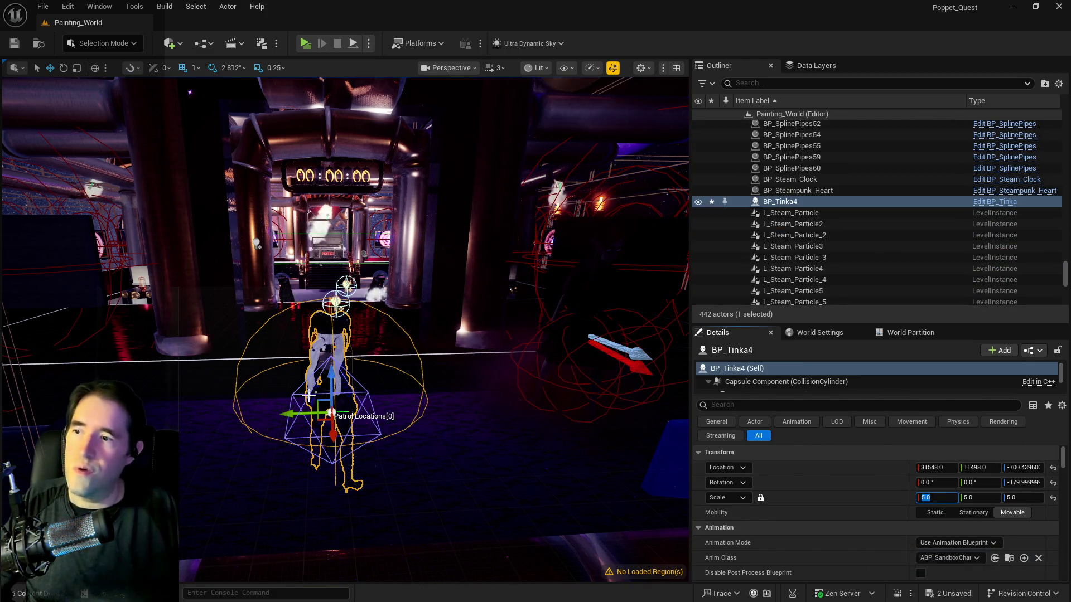
left_click_drag(327, 393, 335, 316)
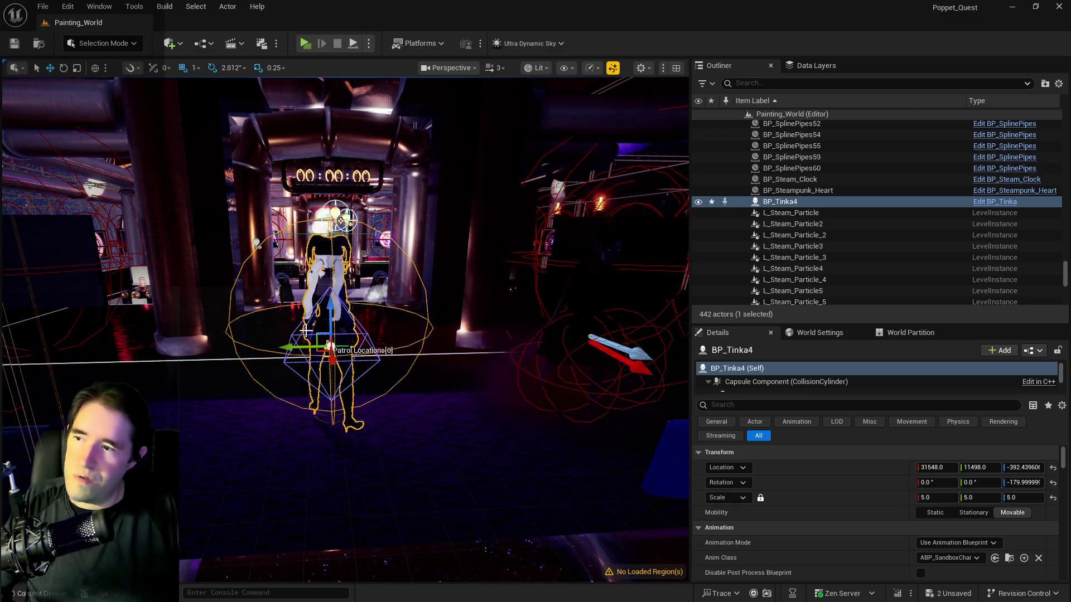
left_click_drag(293, 348, 474, 343)
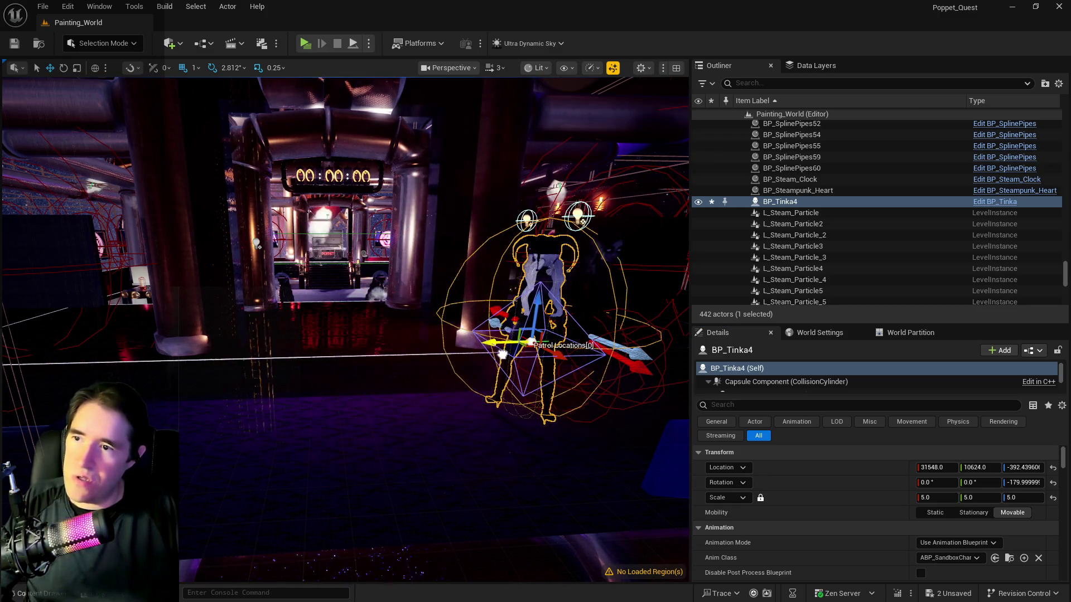
- Nudge BP_Tinka4 slightly higher, then open BP_Charlotte_Watching's blueprint with Ctrl+E
key("f")
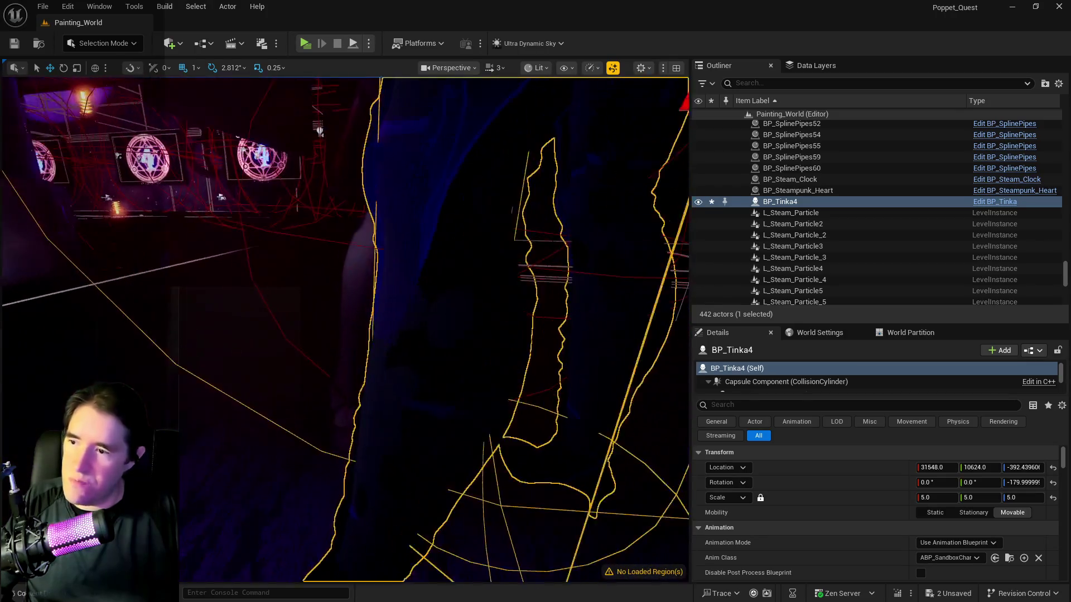
scroll(413, 248, "down", 5)
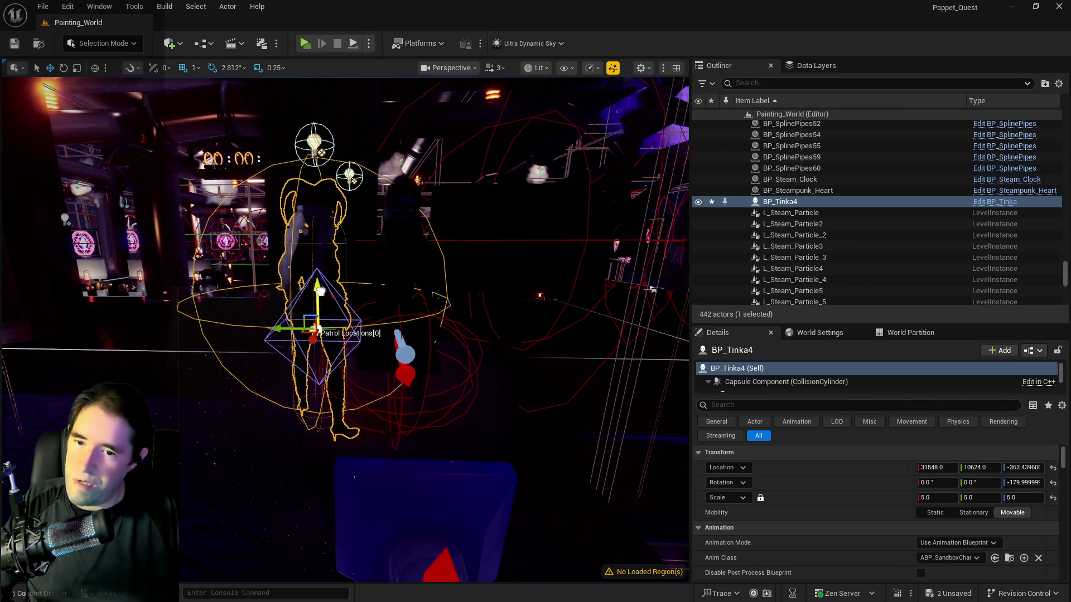
left_click_drag(318, 304, 321, 291)
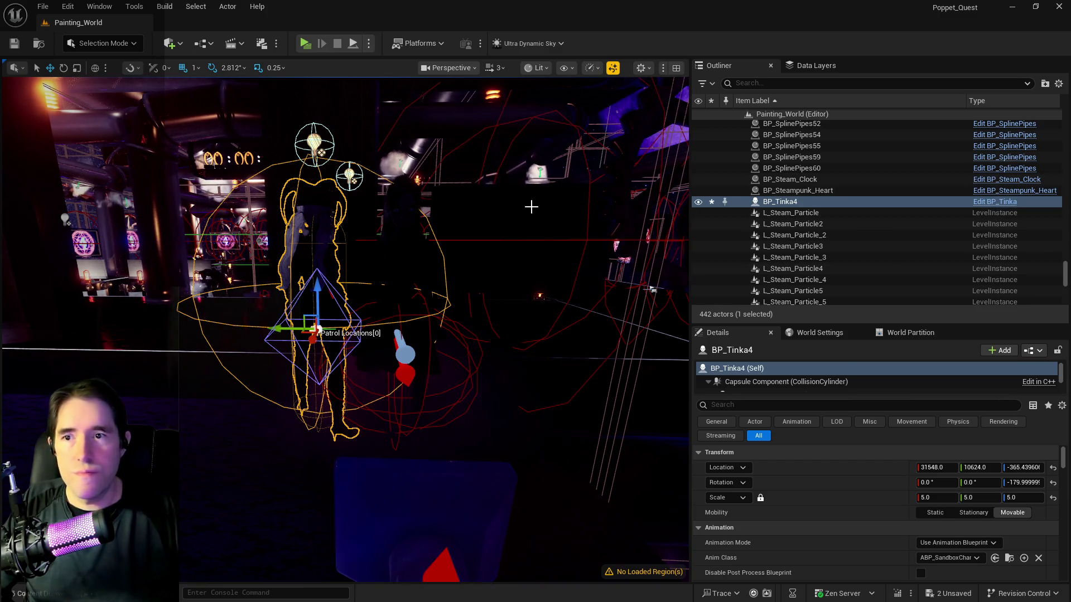
left_click(382, 232)
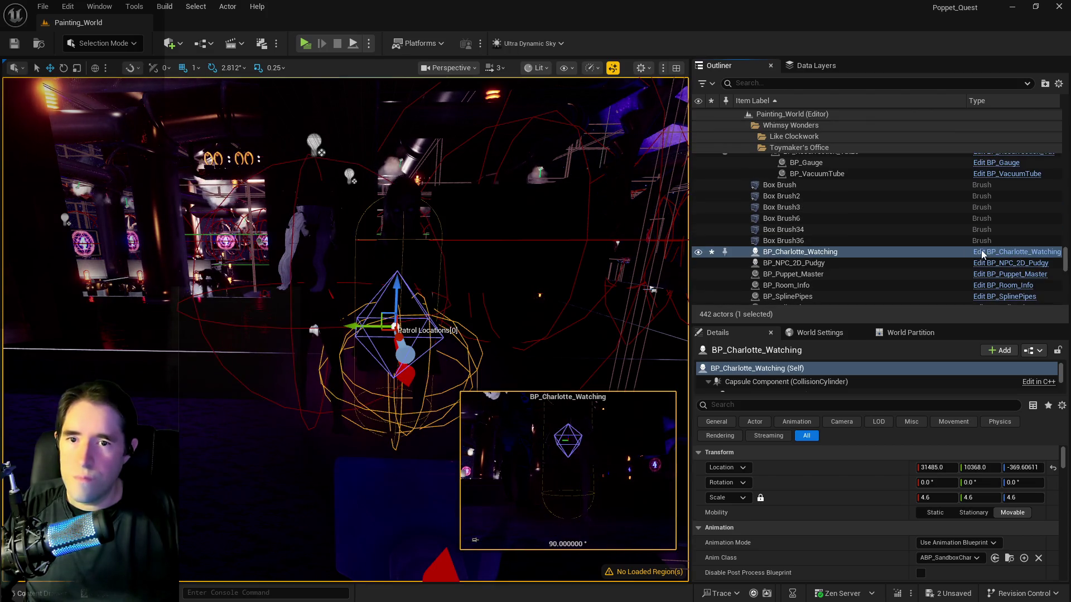
key("ctrl+e")
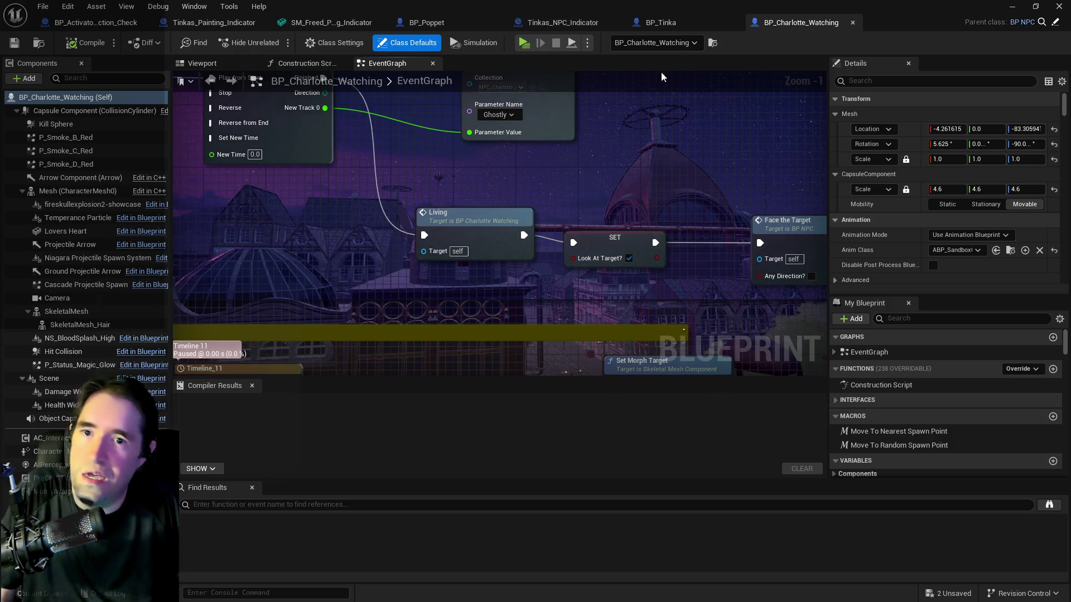
- Compare SkeletalMesh scales and reset BP_Tinka's from 0.88 to 1.0 to match Charlotte's
left_click(63, 191)
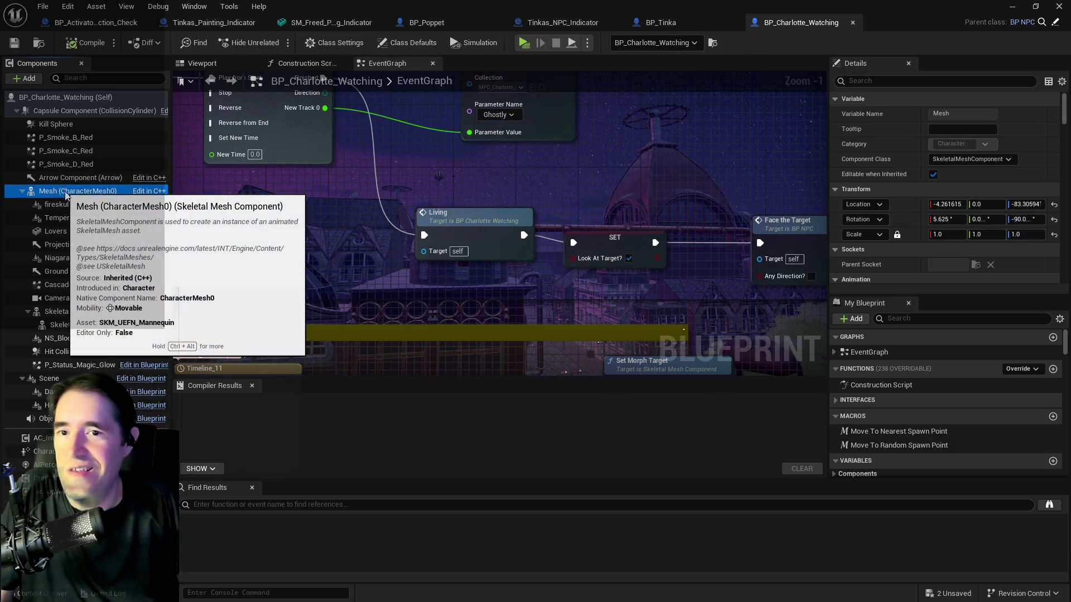
left_click(70, 315)
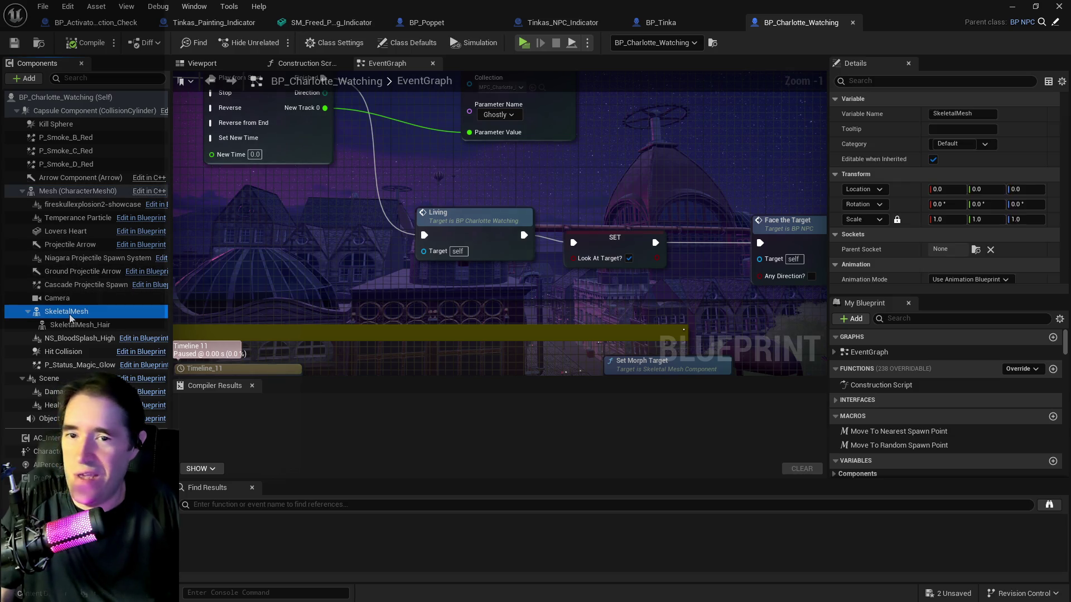
left_click(648, 24)
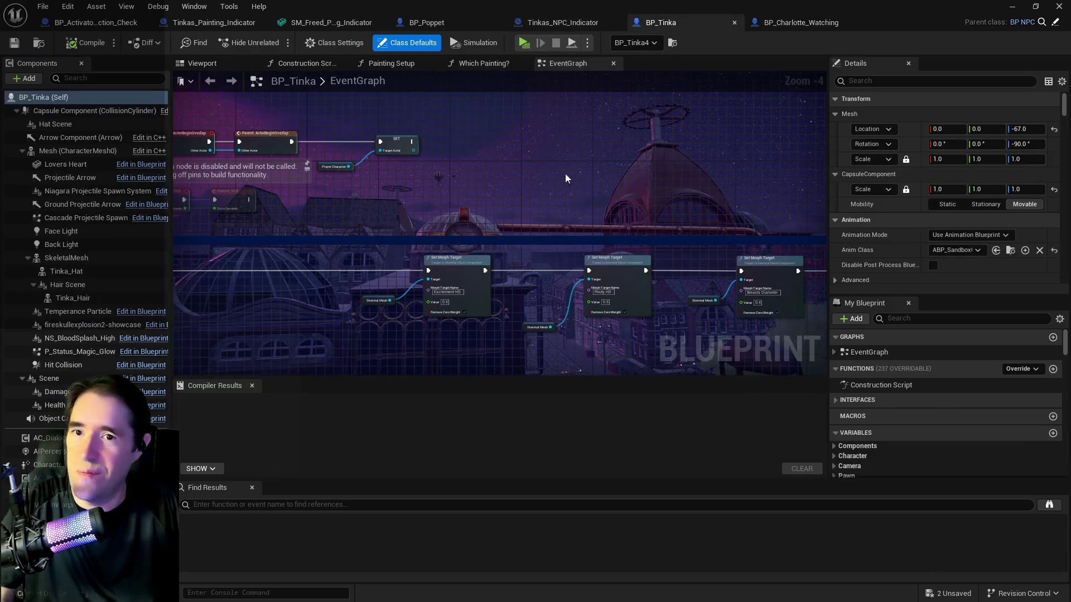
left_click(72, 260)
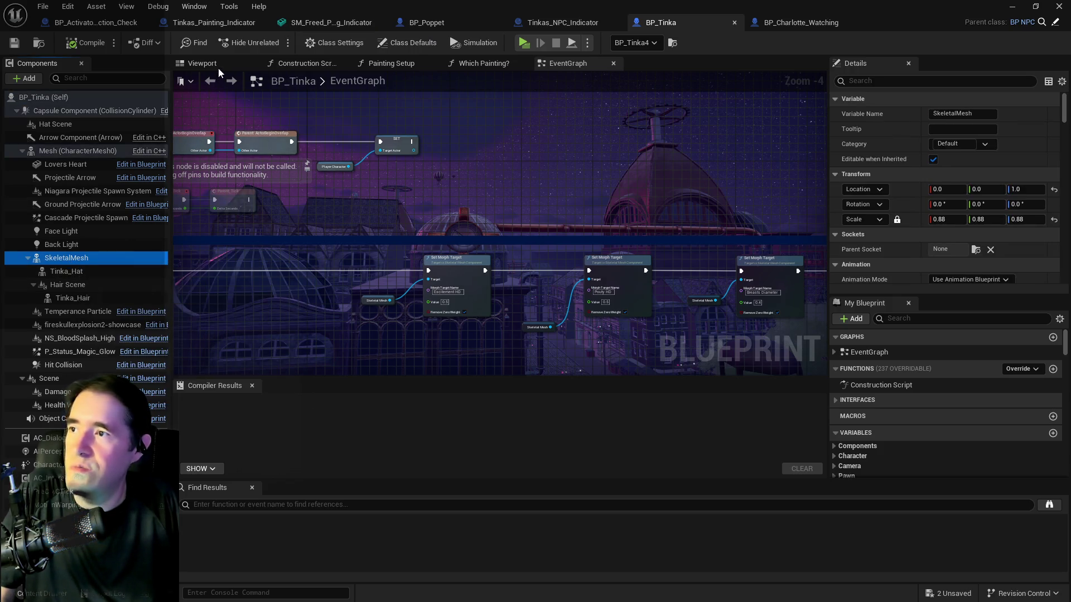
left_click(231, 63)
left_click_drag(598, 325, 499, 312)
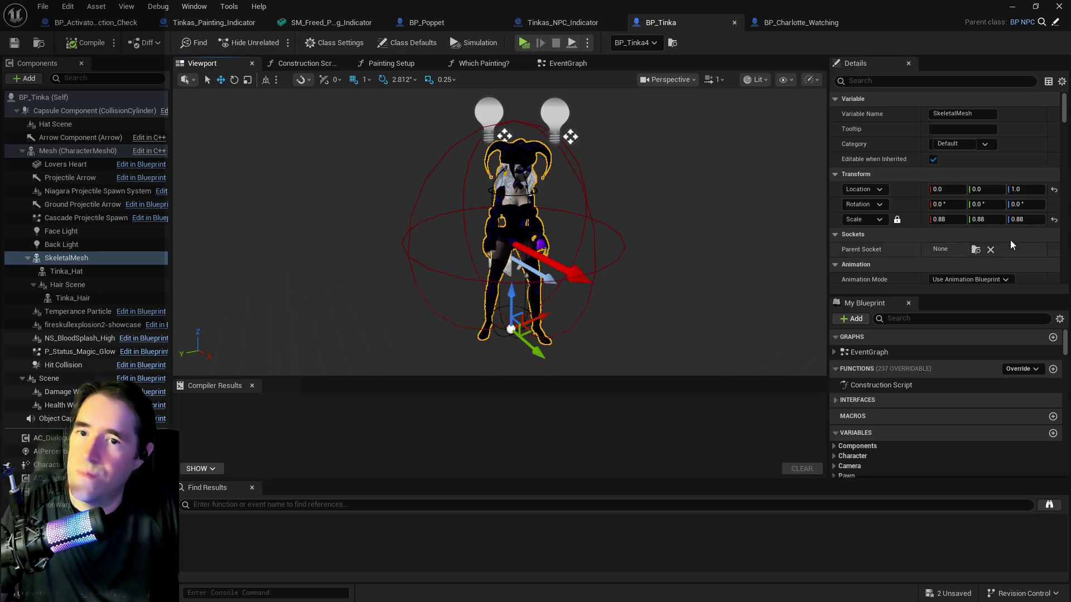
left_click(1054, 219)
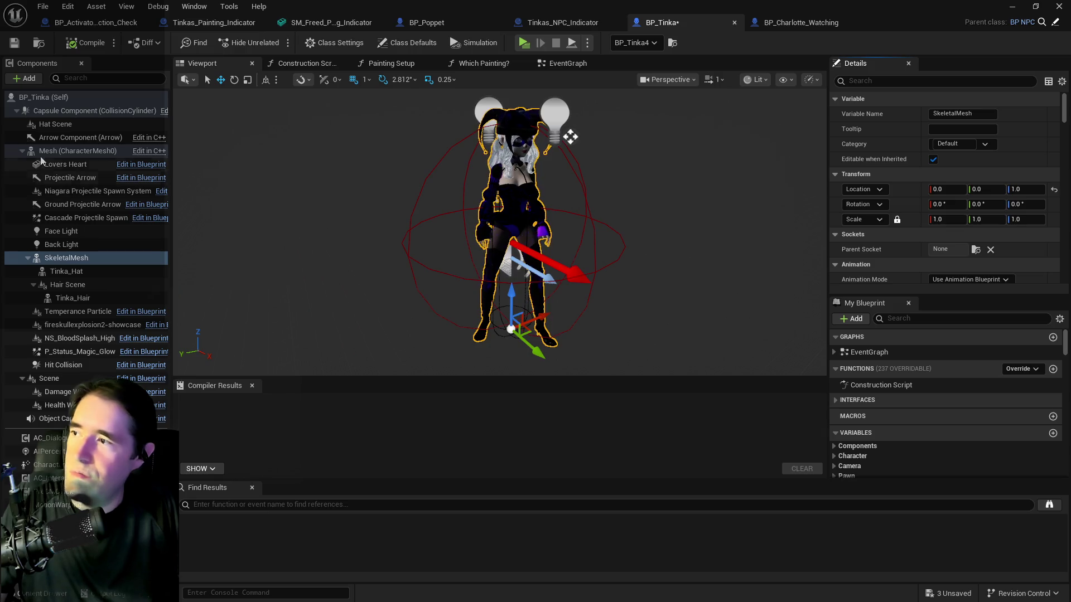
left_click(789, 25)
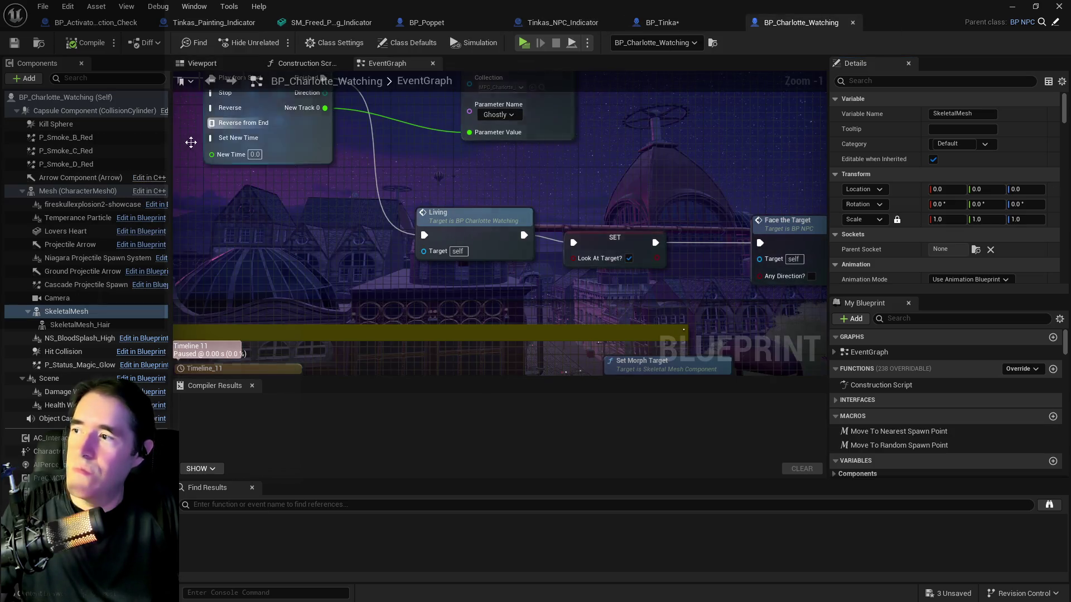
- Copy Charlotte's capsule values and paste the 92.39389 half height into Tinka's Capsule Component
left_click(70, 111)
scroll(919, 241, "down", 2)
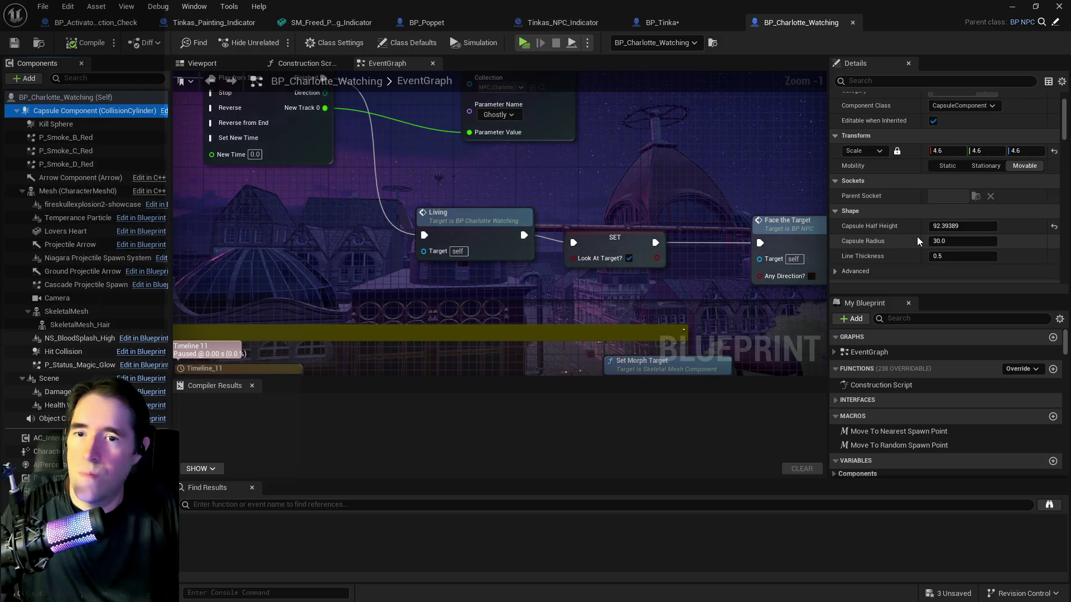
right_click(886, 241)
left_click(917, 252)
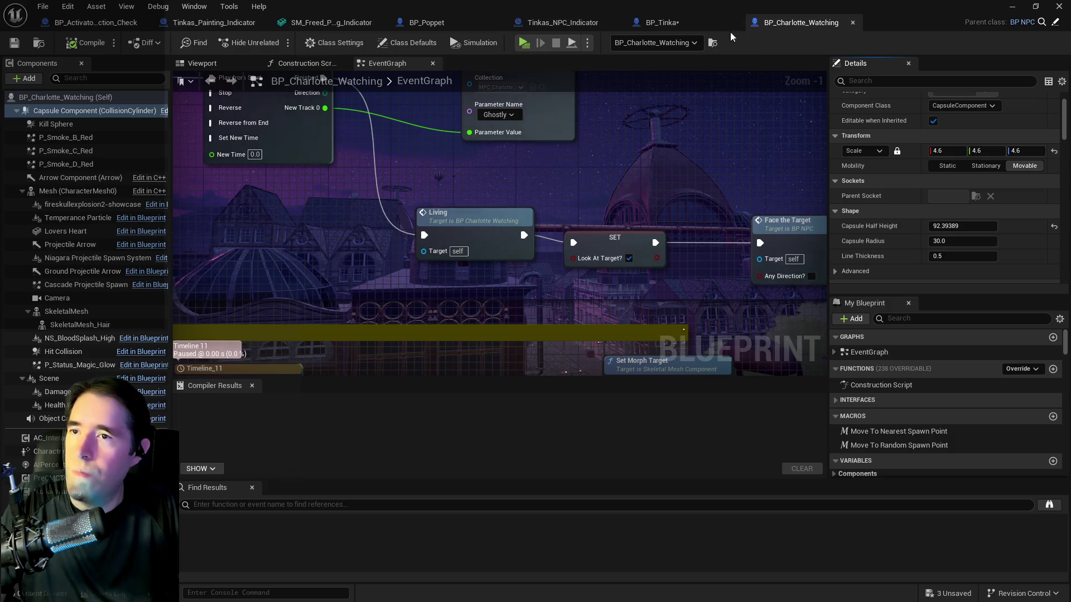
left_click(663, 23)
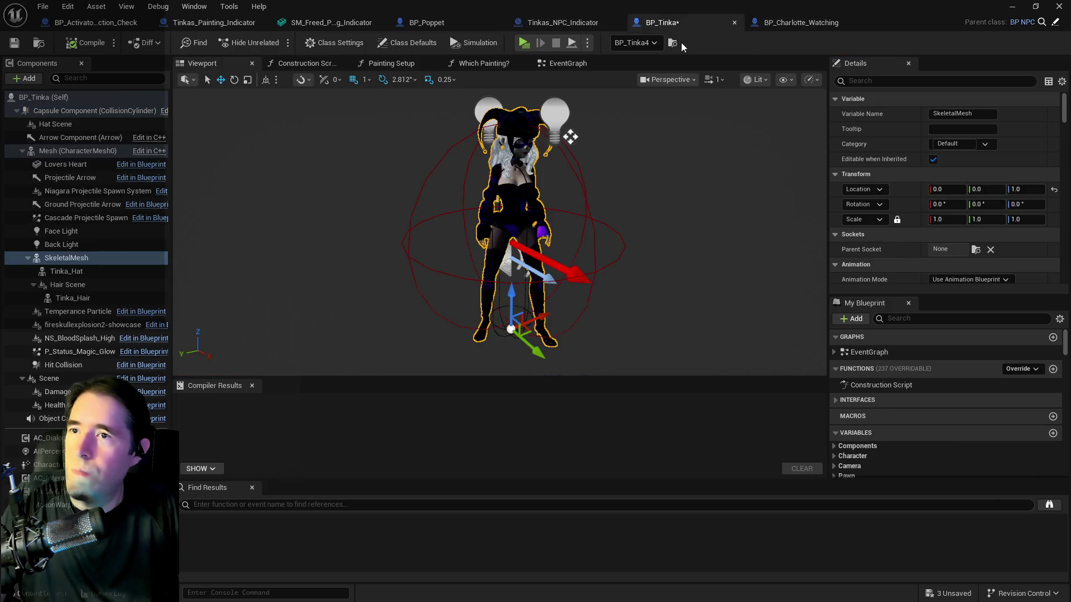
left_click(72, 111)
scroll(889, 260, "down", 2)
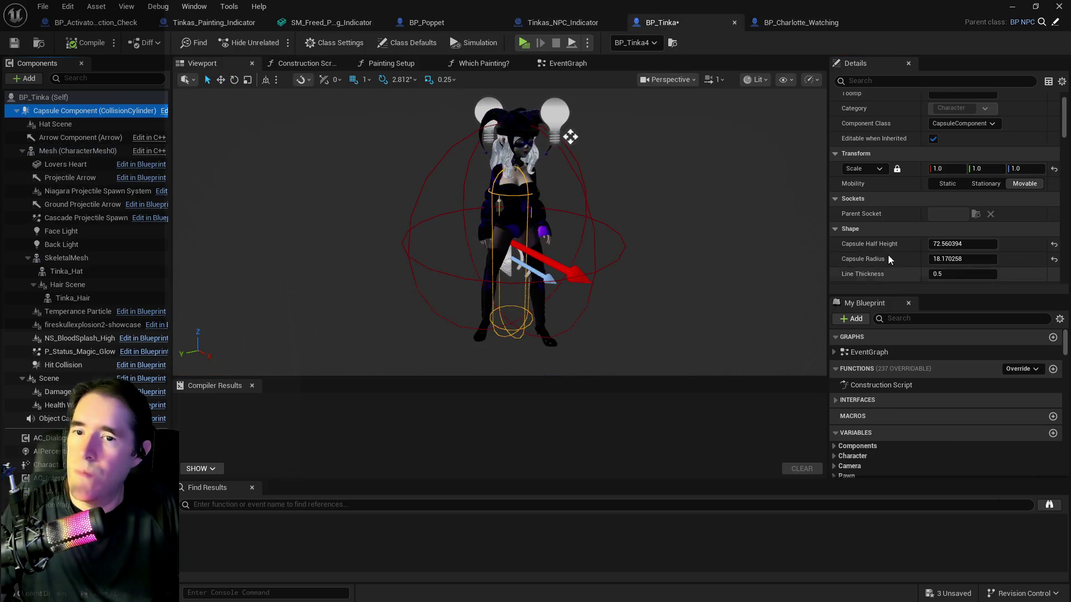
right_click(887, 244)
left_click(915, 270)
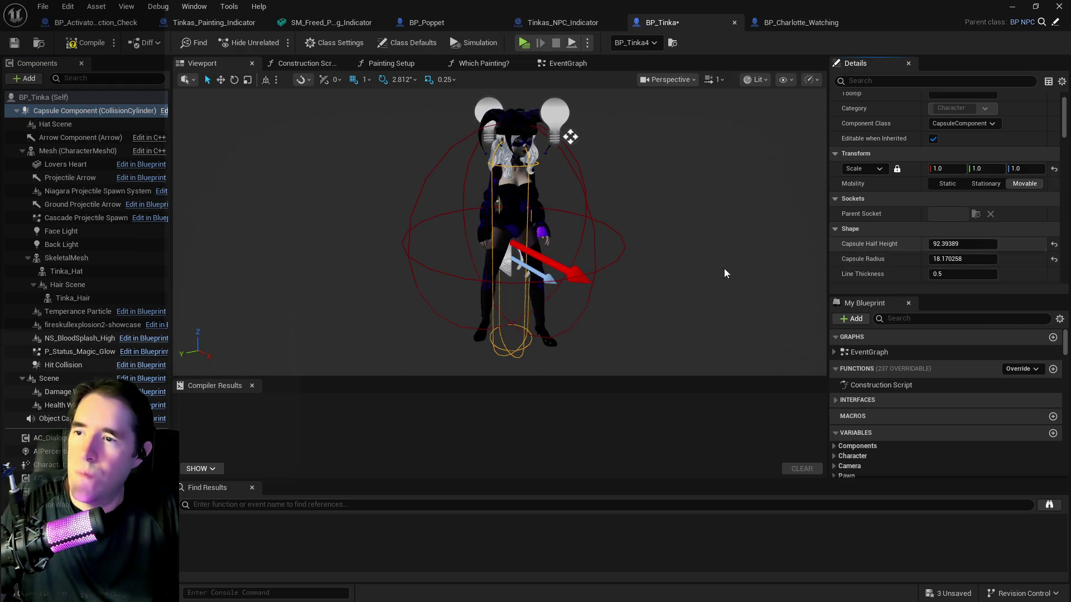
scroll(725, 273, "up", 5)
scroll(724, 273, "down", 7)
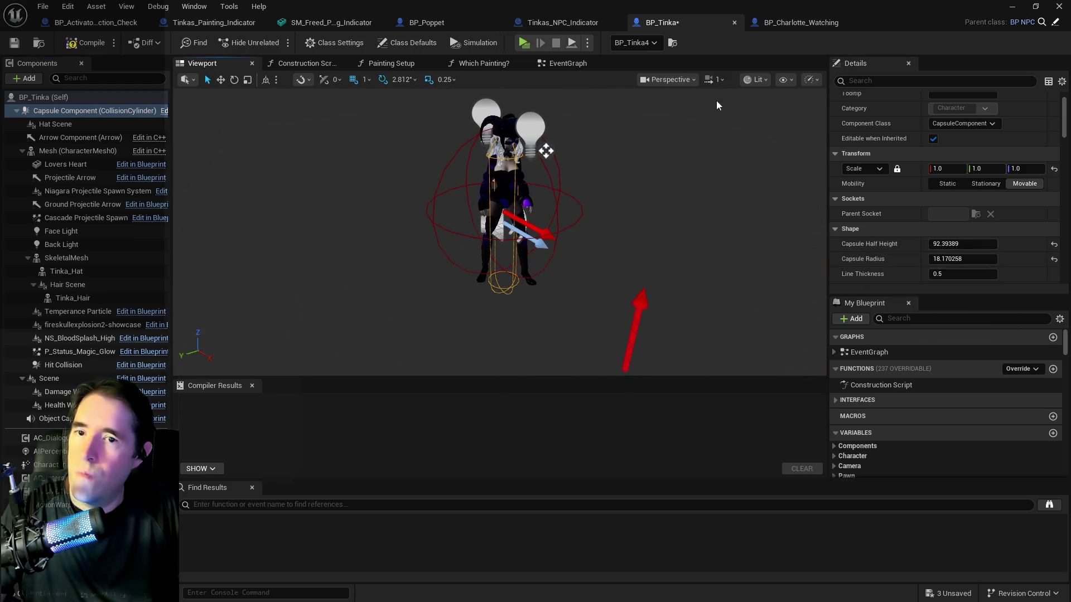
- Set Tinka's Capsule Radius to 30.0, up from 18.17, and view the widened capsule
left_click(800, 22)
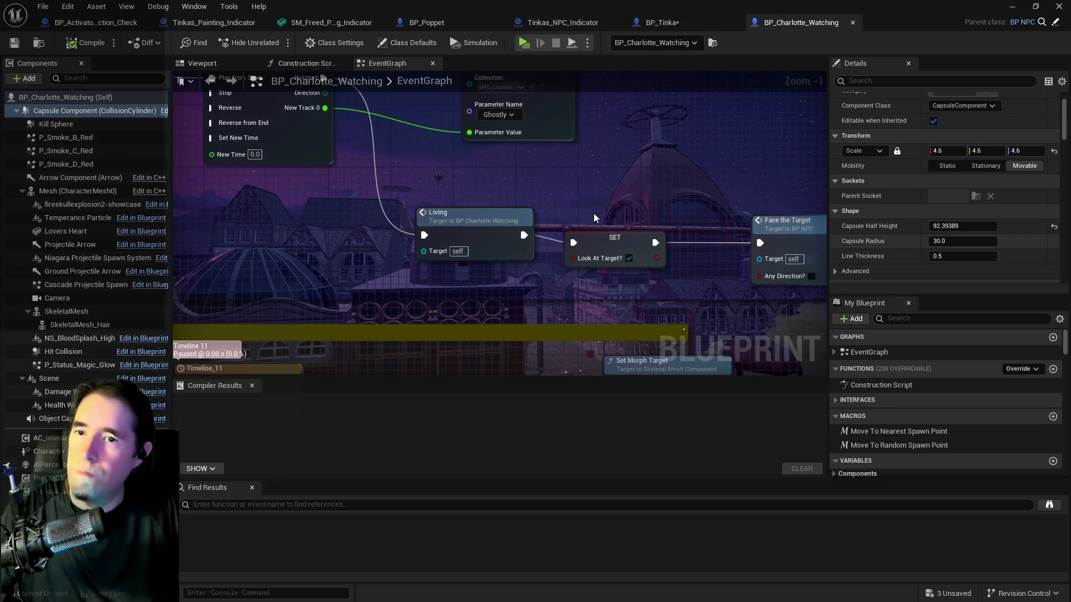
left_click(676, 22)
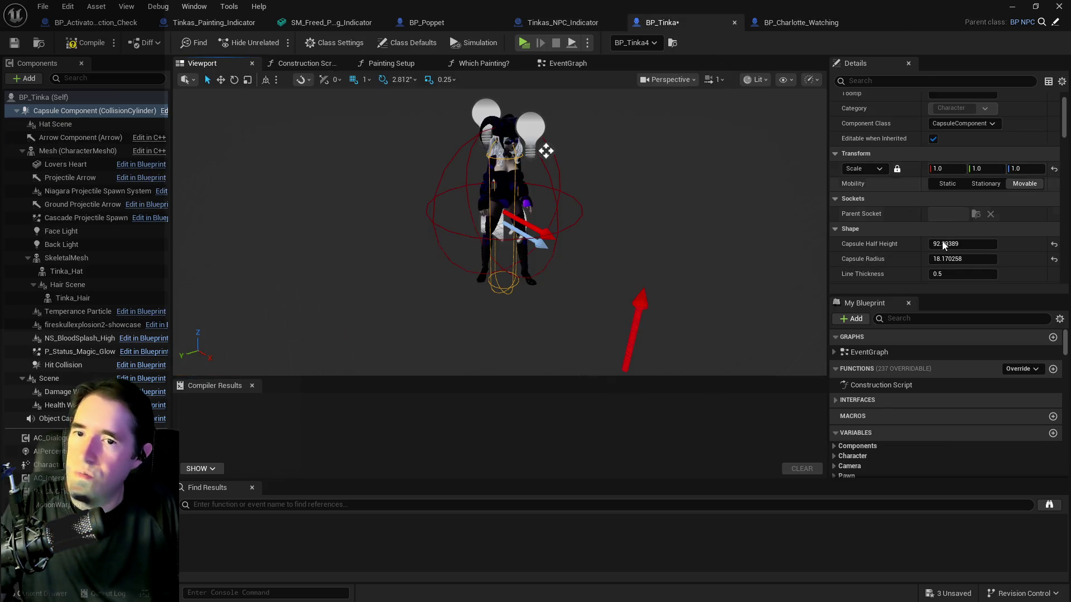
type("0")
key("Return")
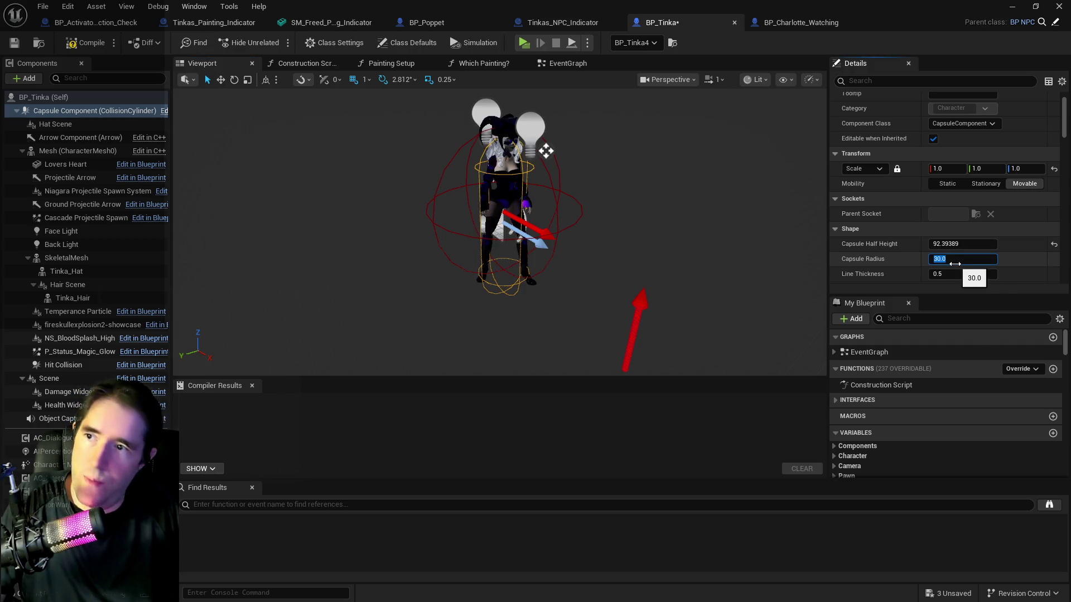
mouse_move(574, 204)
left_mouse_down()
mouse_move(569, 145)
mouse_move(557, 212)
mouse_move(580, 211)
left_mouse_up()
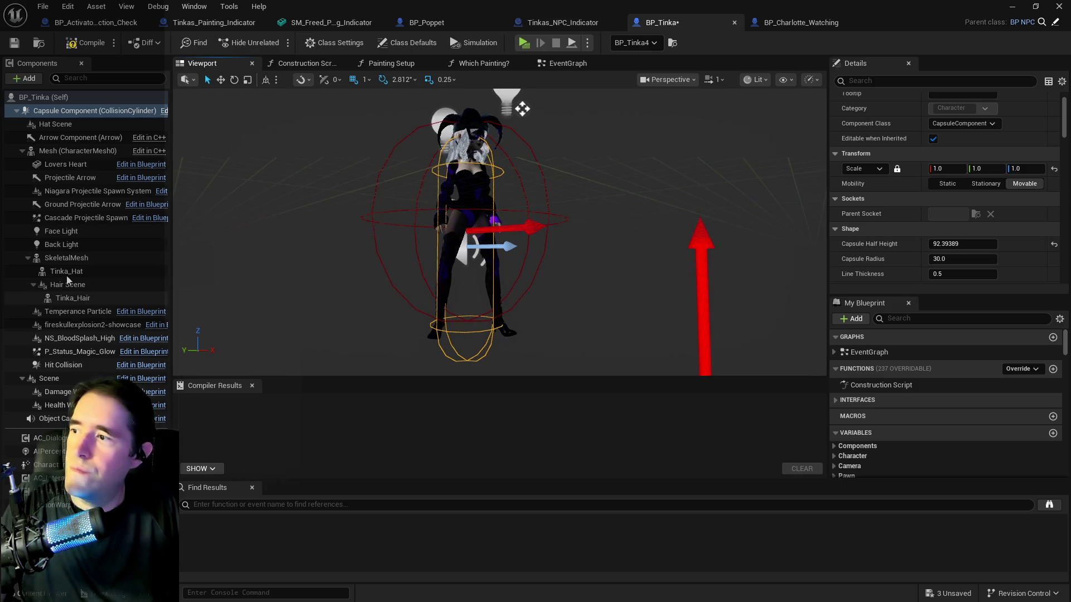
left_click(795, 22)
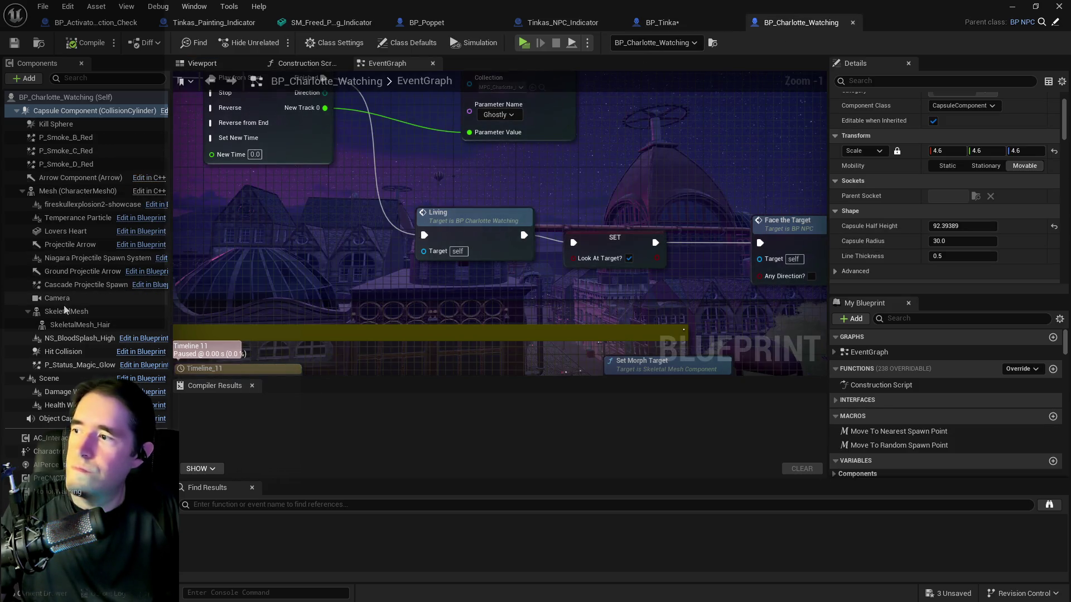
- Copy all transform values from Charlotte's character mesh
left_click(35, 311)
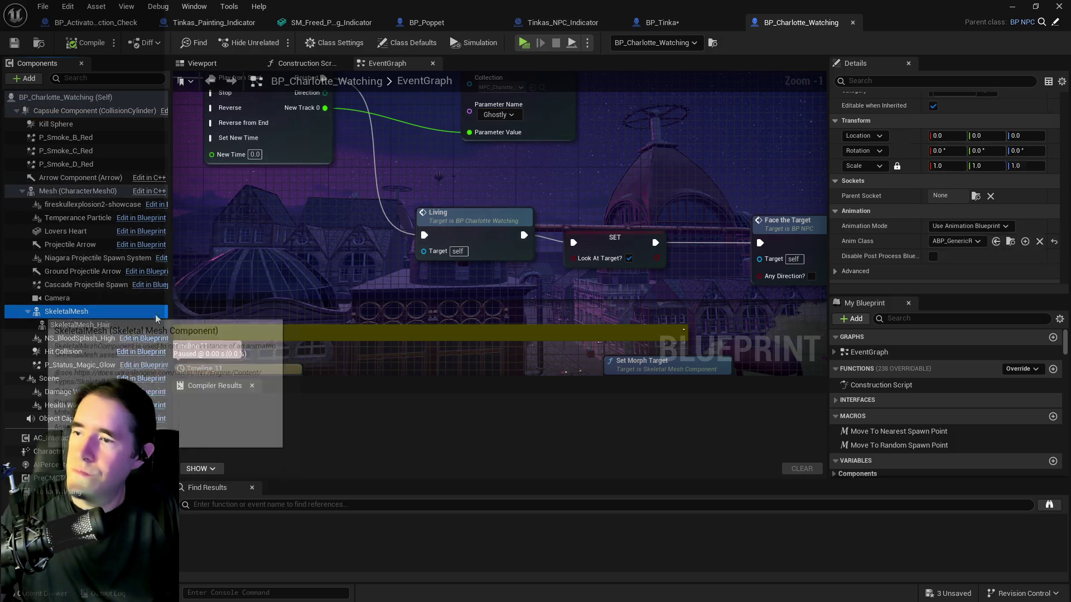
scroll(922, 188, "down", 3)
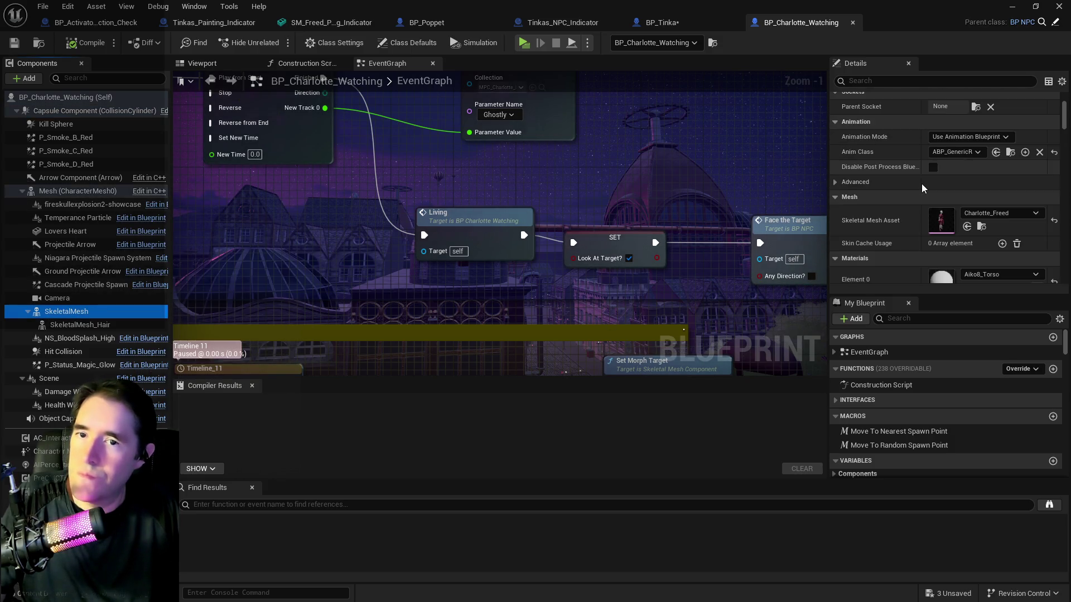
scroll(922, 188, "up", 5)
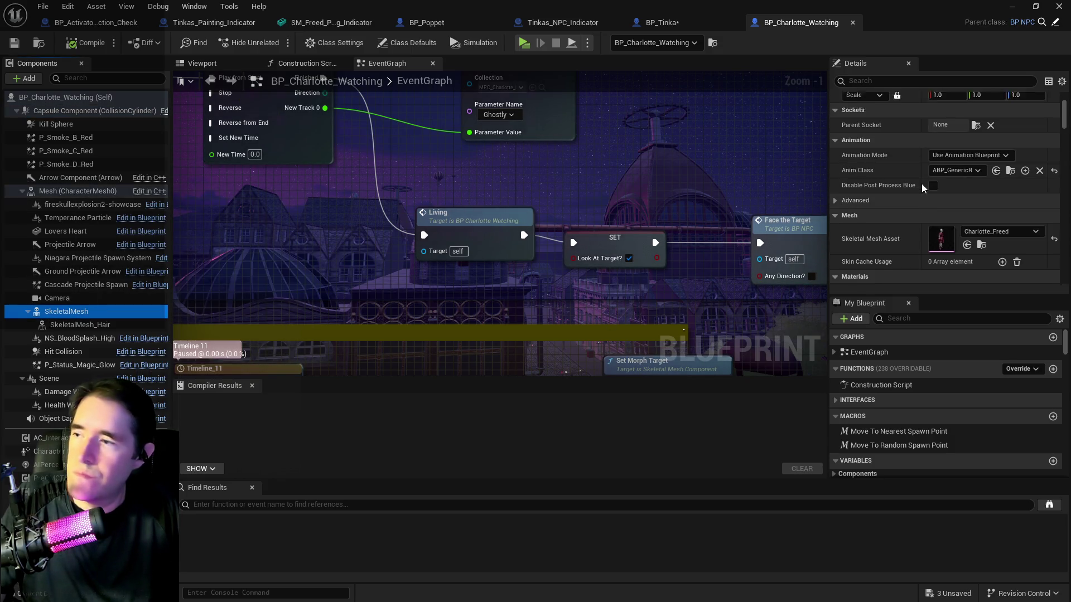
left_click(106, 192)
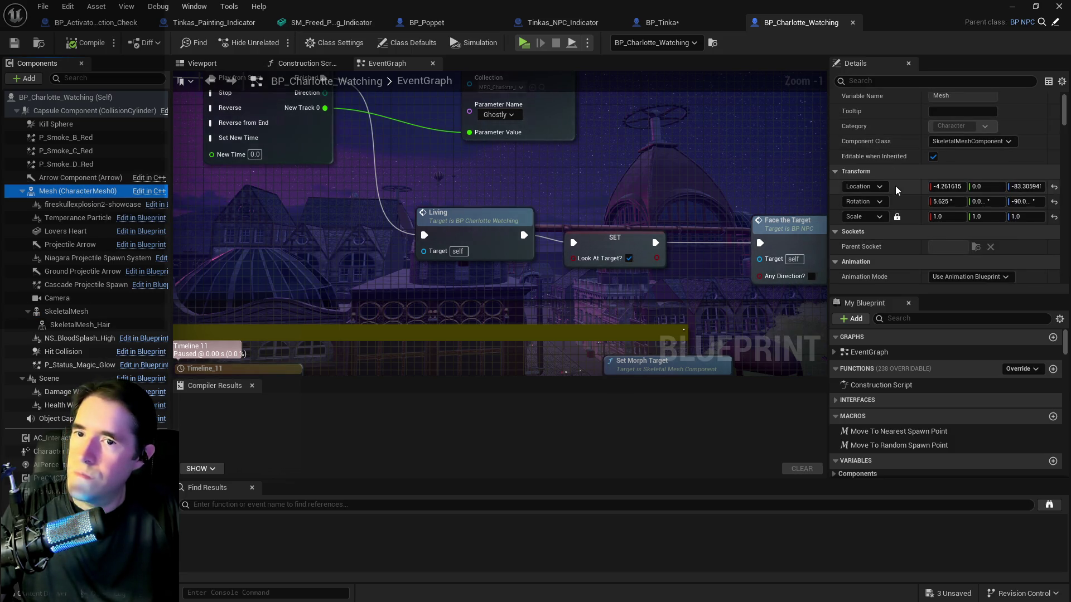
right_click(879, 178)
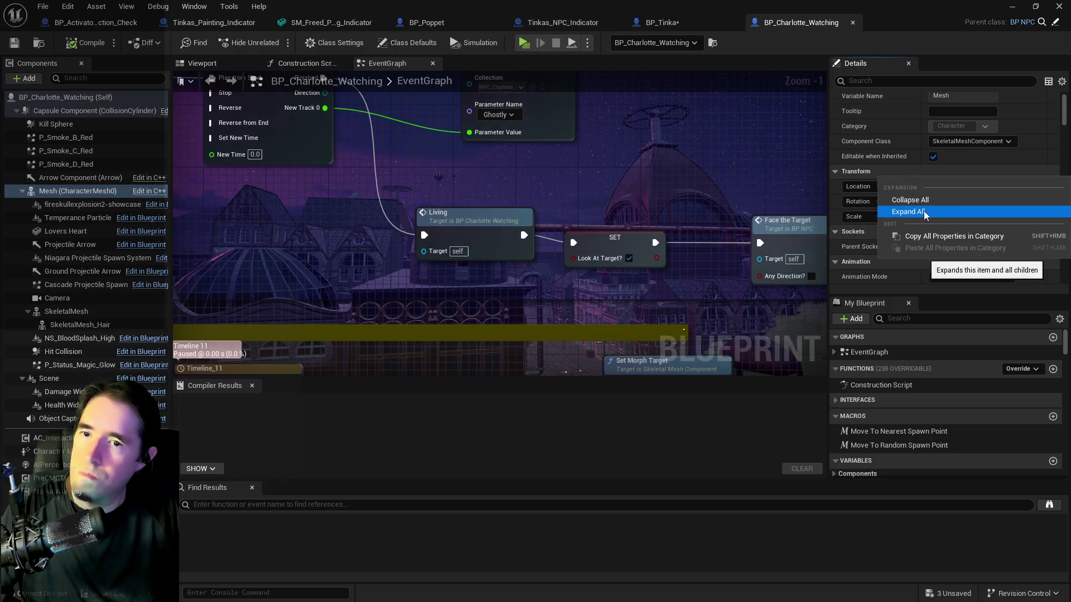
left_click(919, 237)
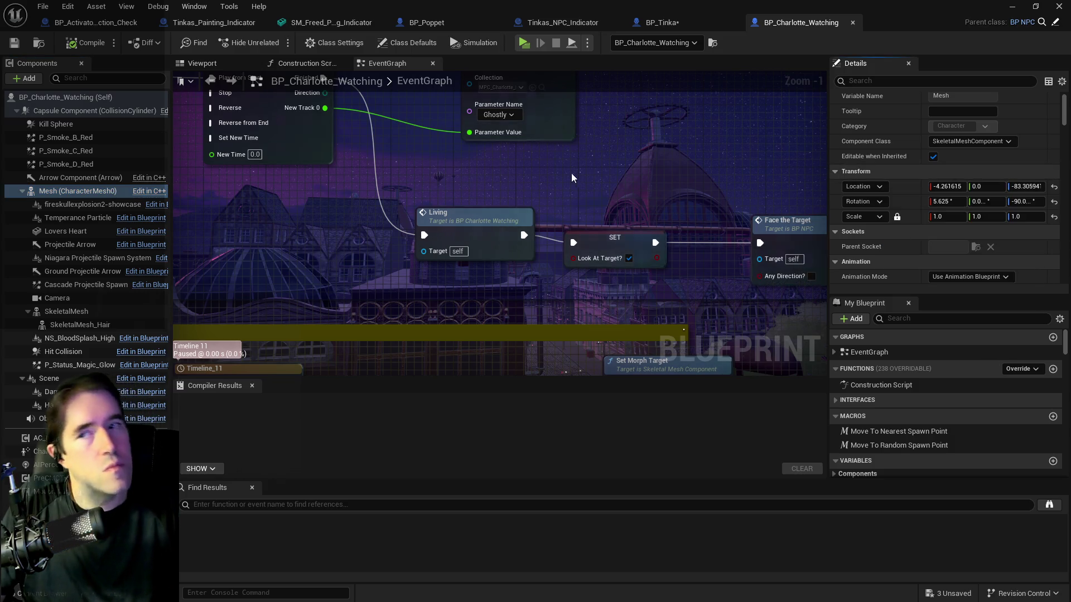
- Paste that transform onto Tinka's mesh, compile BP_Tinka, and return to Painting_World
left_click(652, 23)
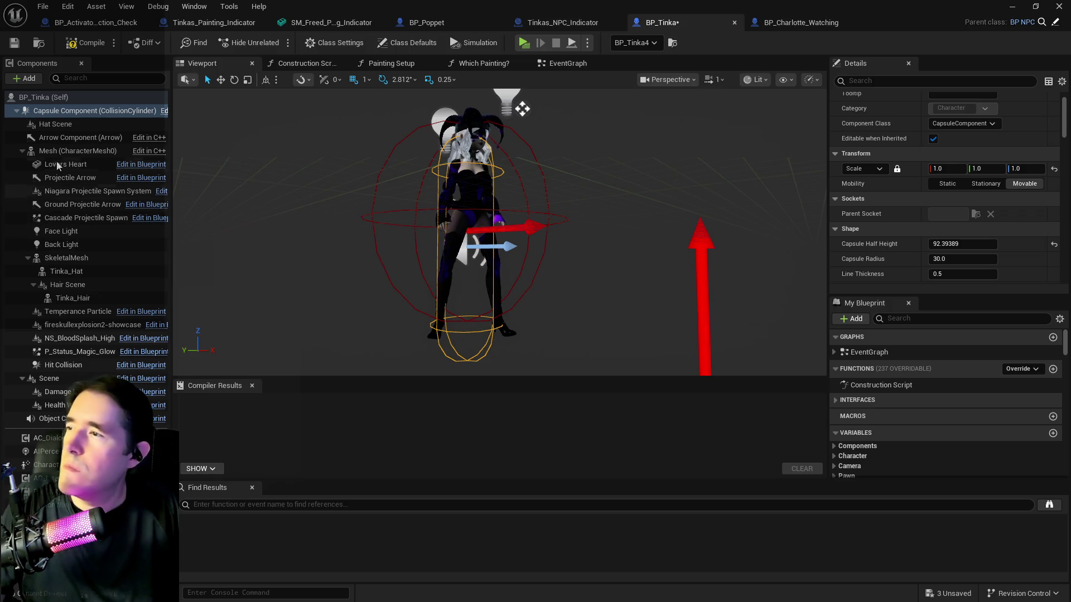
left_click(72, 150)
right_click(879, 156)
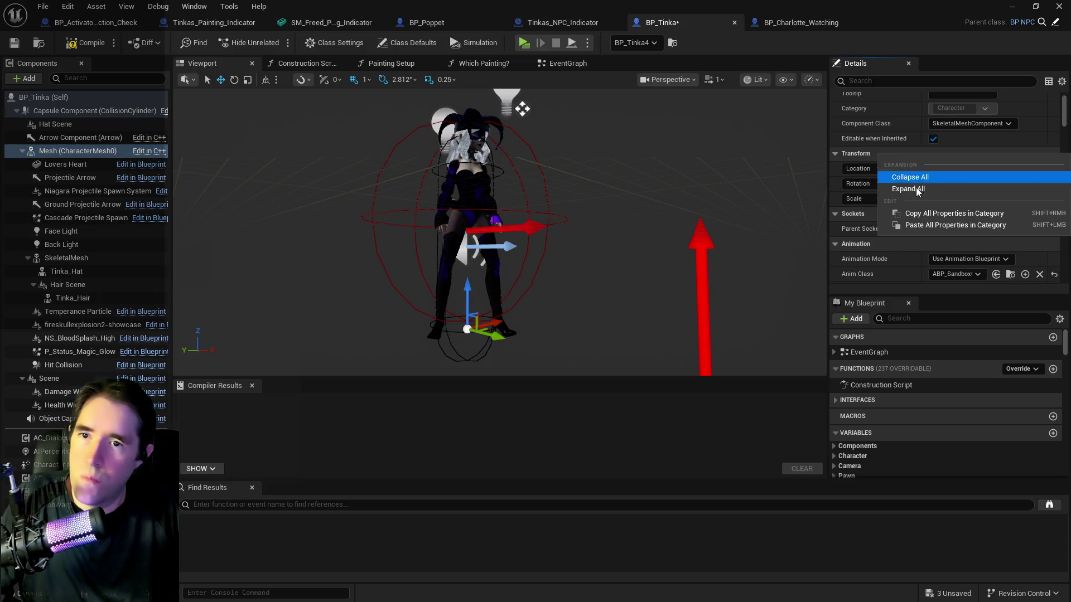
left_click(922, 225)
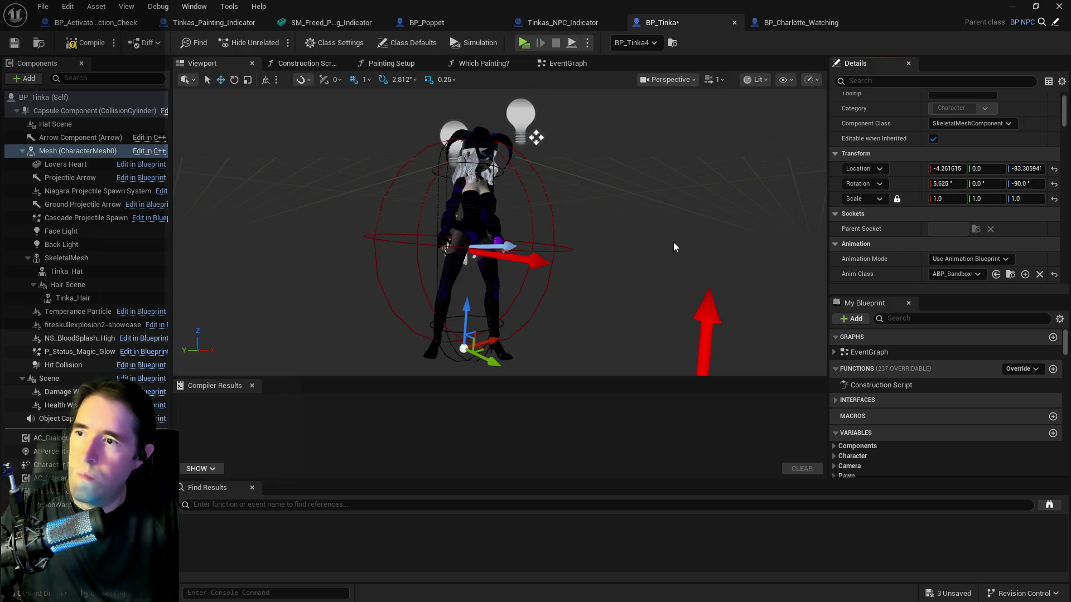
scroll(674, 247, "down", 3)
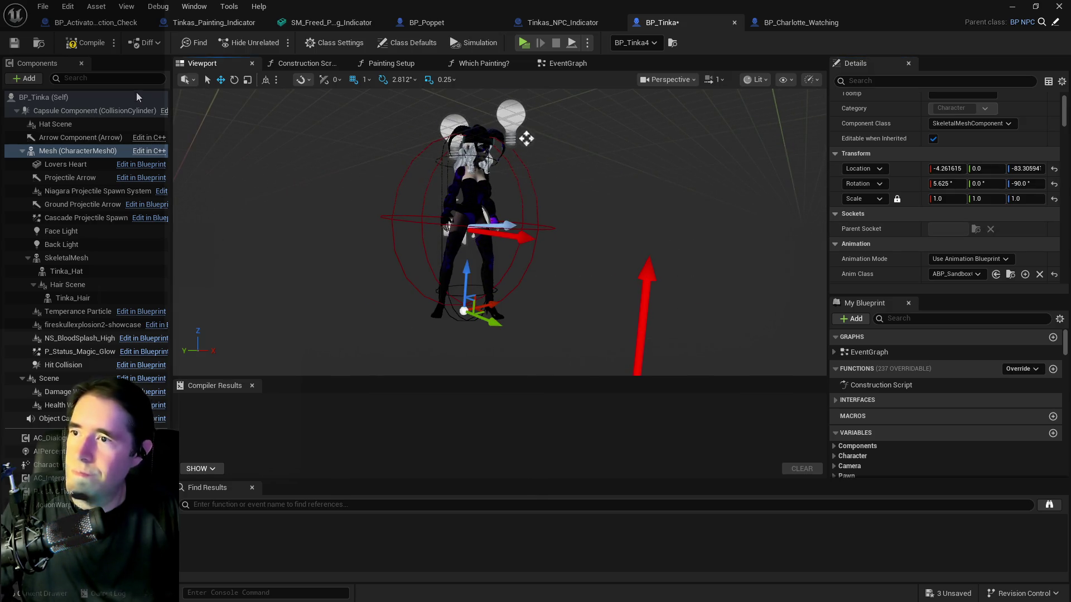
left_click(82, 47)
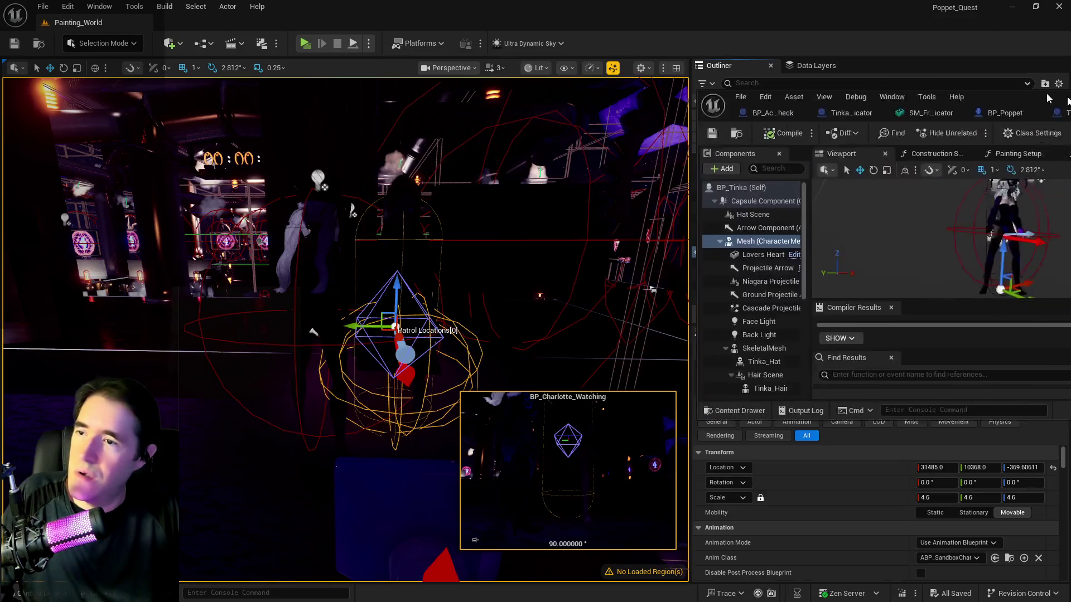
key("alt+Tab")
mouse_move(333, 251)
left_mouse_down()
mouse_move(346, 241)
mouse_move(333, 229)
mouse_move(413, 234)
mouse_move(390, 215)
mouse_move(379, 233)
mouse_move(334, 240)
left_mouse_up()
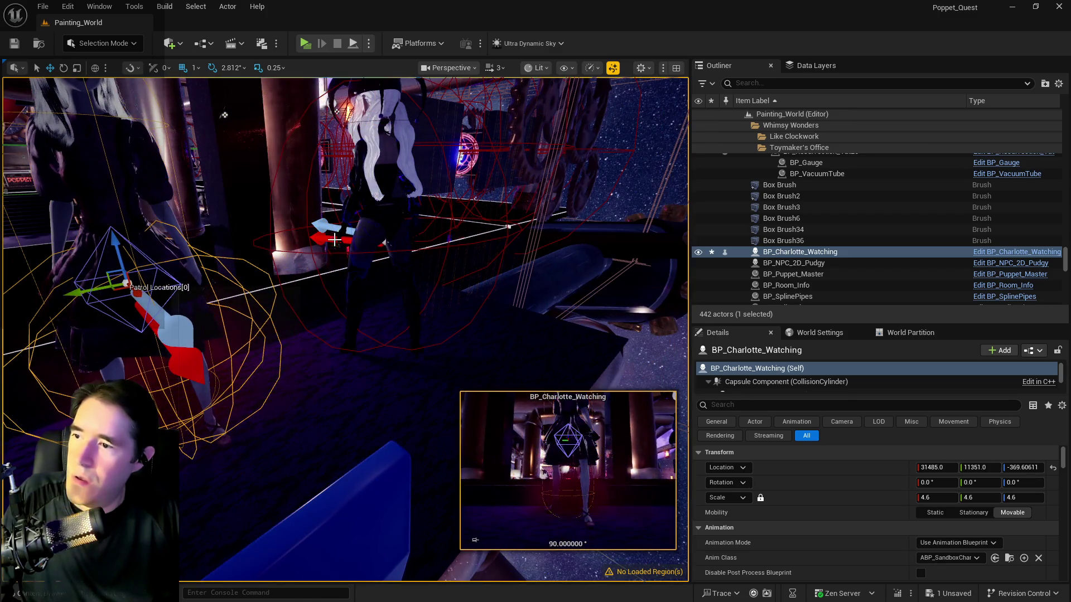
- Raise BP_Tinka4 slightly and slide it along Y beside BP_Charlotte_Watching
left_click(389, 185)
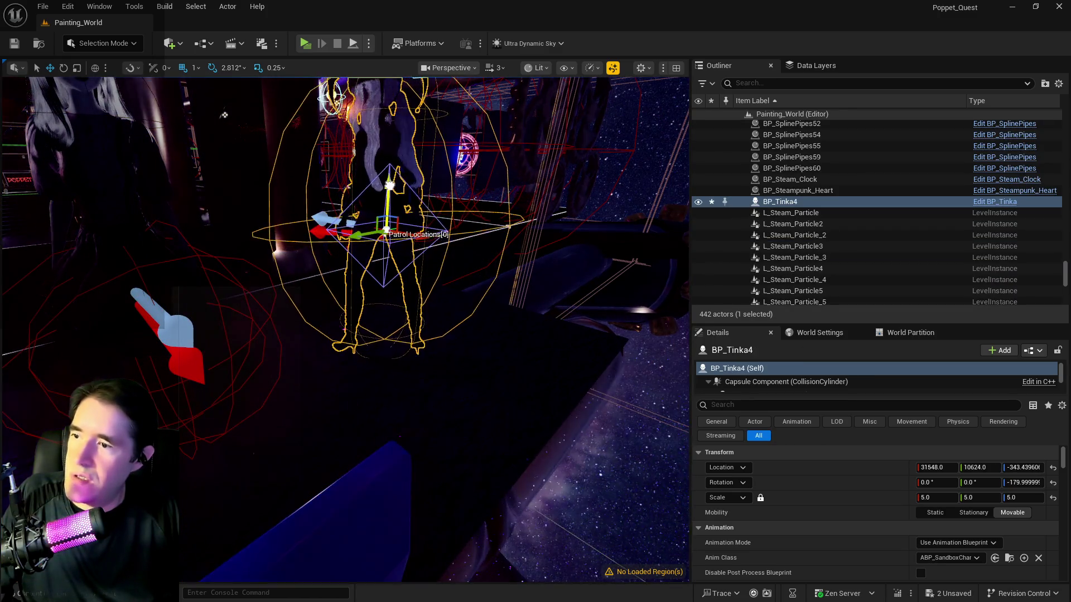
left_click_drag(345, 329, 368, 323)
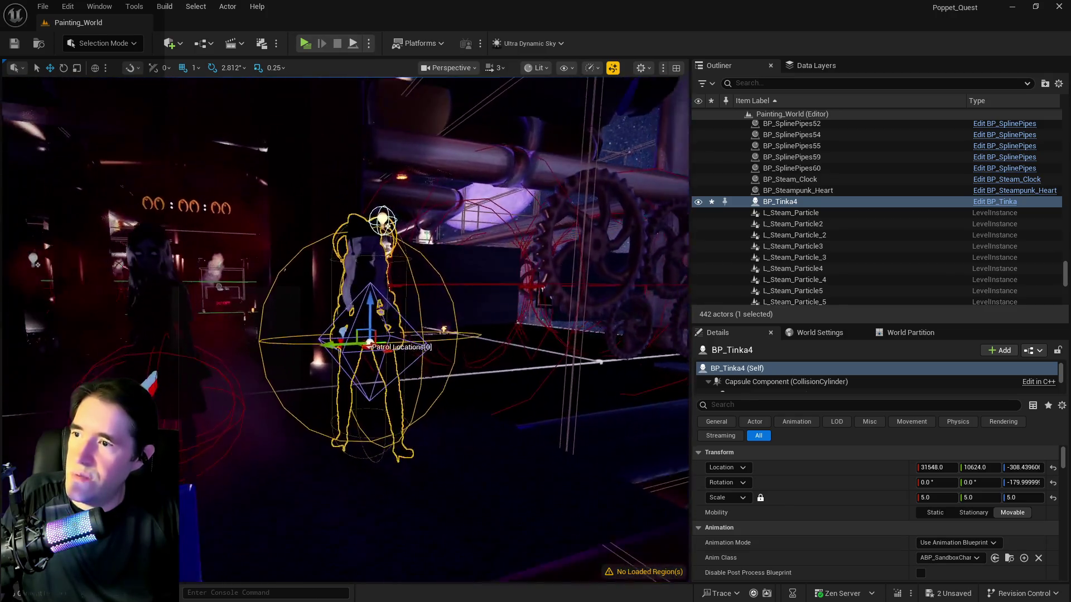
left_click_drag(355, 260, 364, 227)
left_click_drag(361, 347, 226, 359)
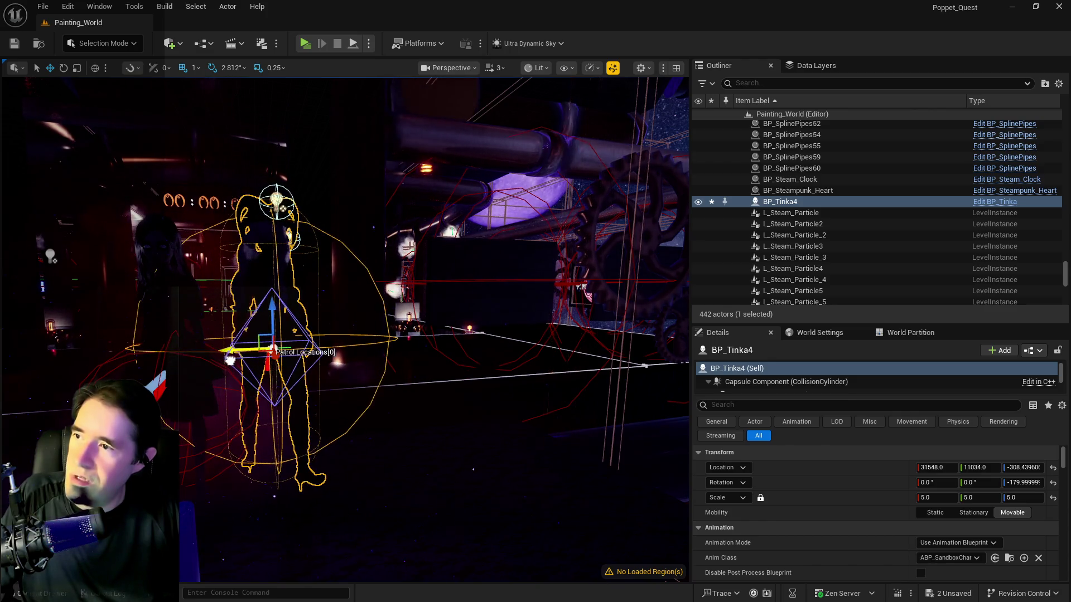
mouse_move(353, 313)
left_mouse_down()
mouse_move(346, 279)
mouse_move(297, 298)
mouse_move(128, 274)
mouse_move(83, 256)
left_mouse_up()
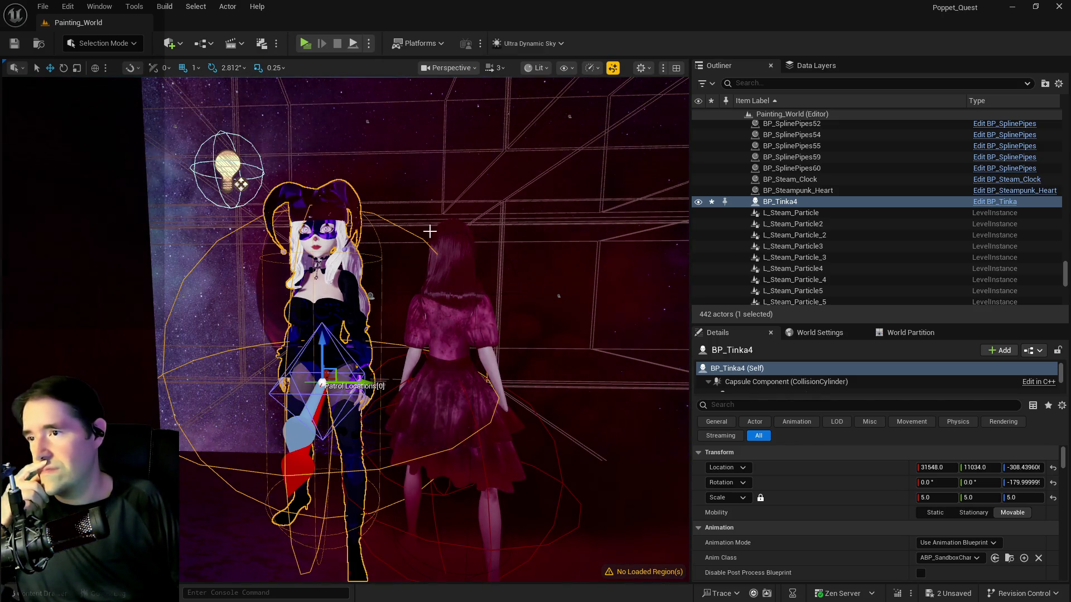
left_click_drag(322, 383, 374, 383)
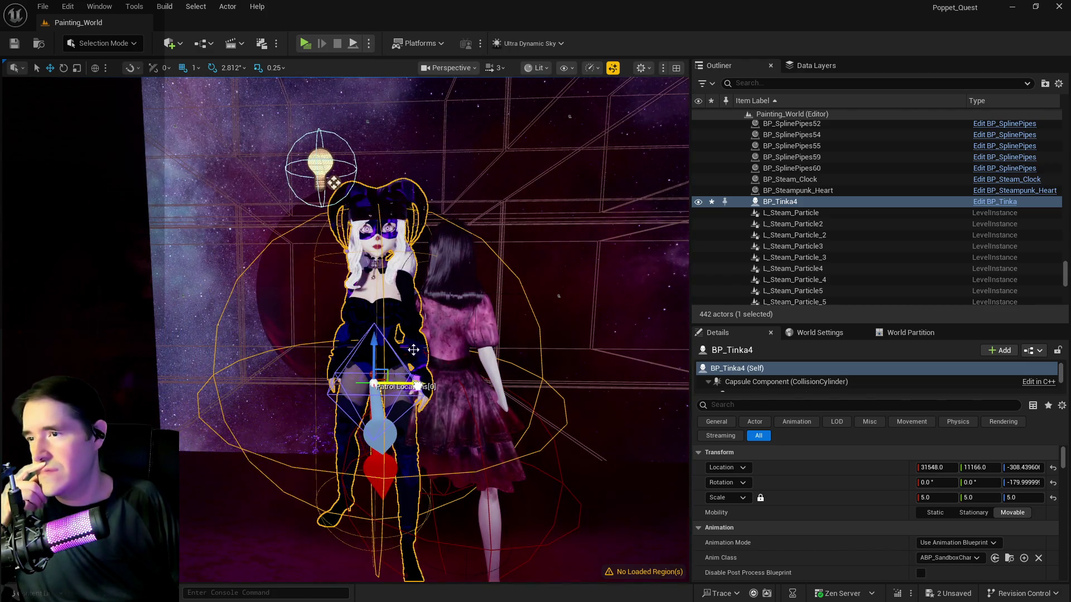
- Set BP_Tinka4's uniform scale to 5.1 and nudge it back to Y 11117.0
left_click(944, 500)
type("5")
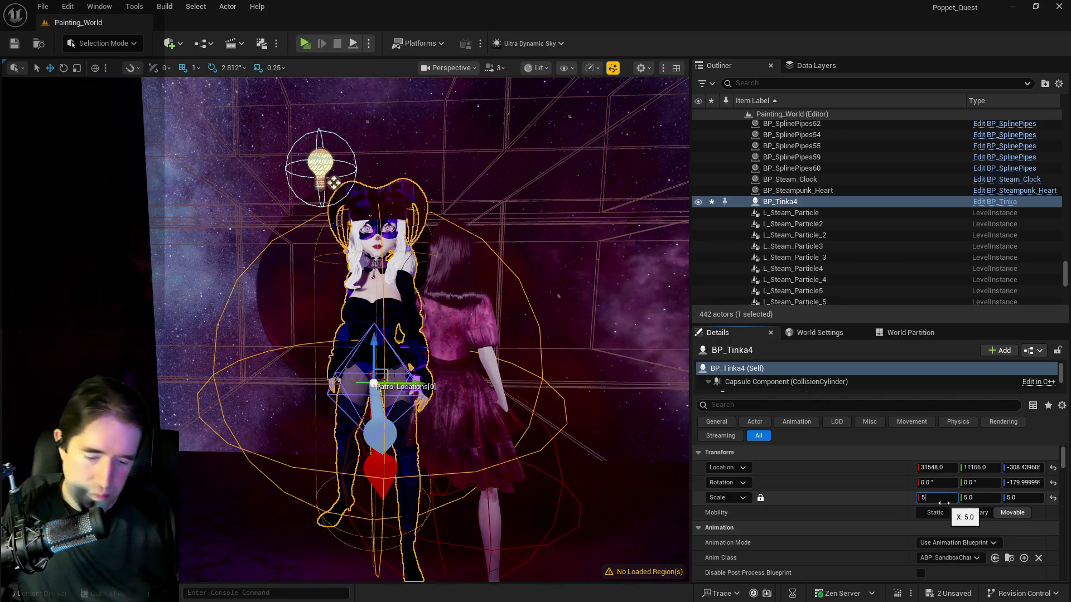
key("Return")
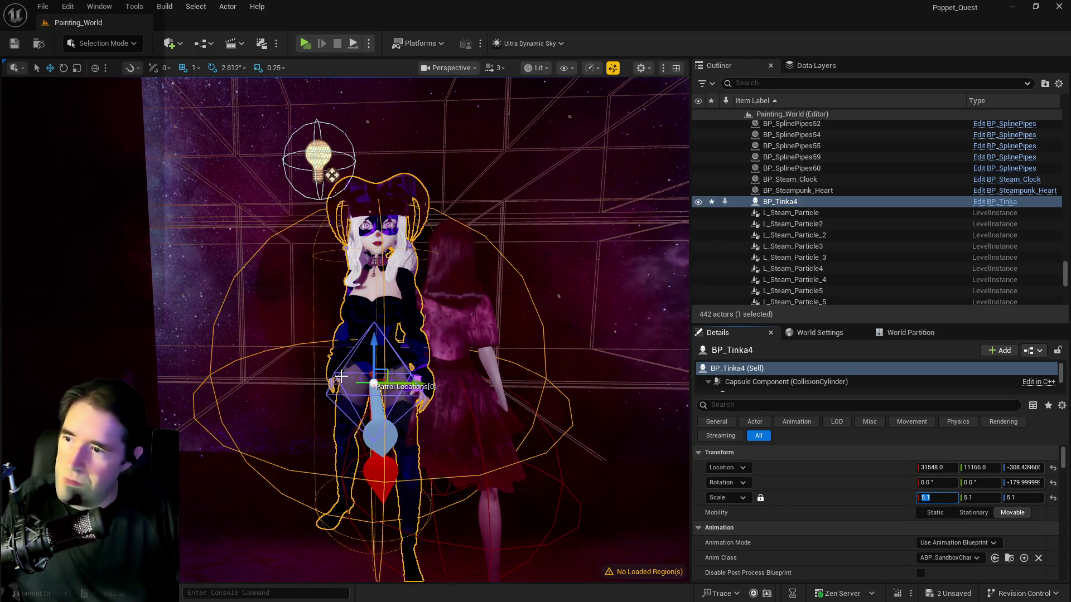
mouse_move(413, 382)
left_mouse_down()
mouse_move(351, 383)
mouse_move(396, 383)
left_mouse_up()
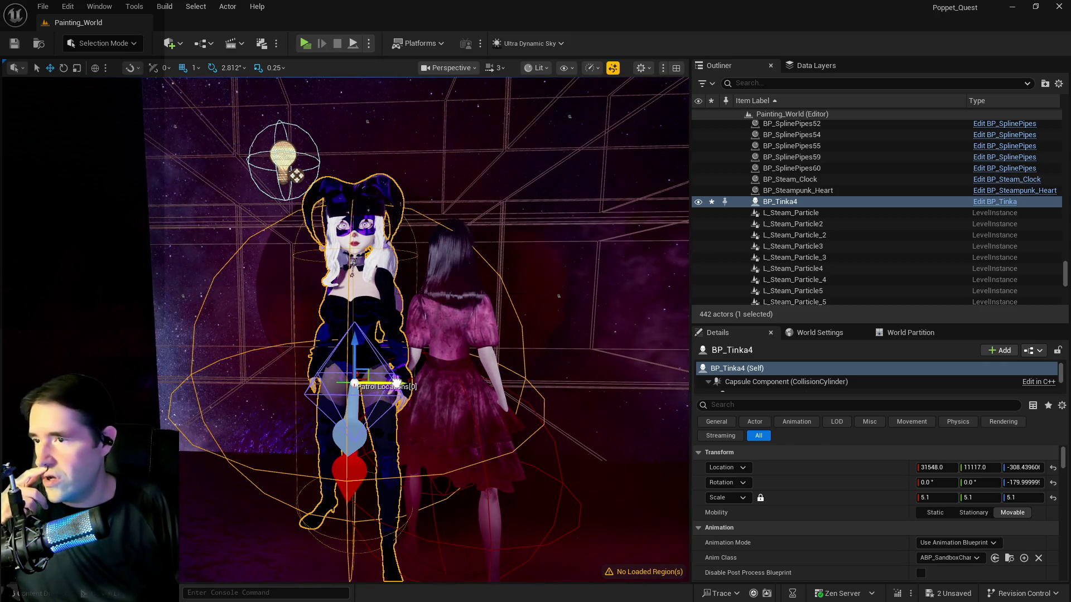
- Slide BP_Charlotte_Watching along Y out of Tinka's spot, then delete her from the level
left_click(486, 347)
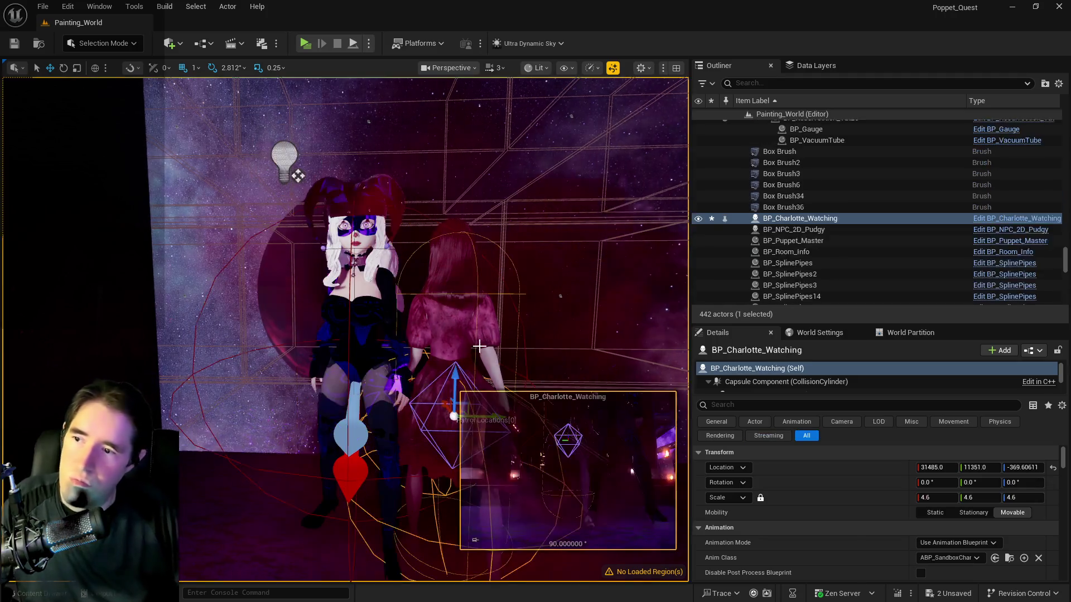
key("f")
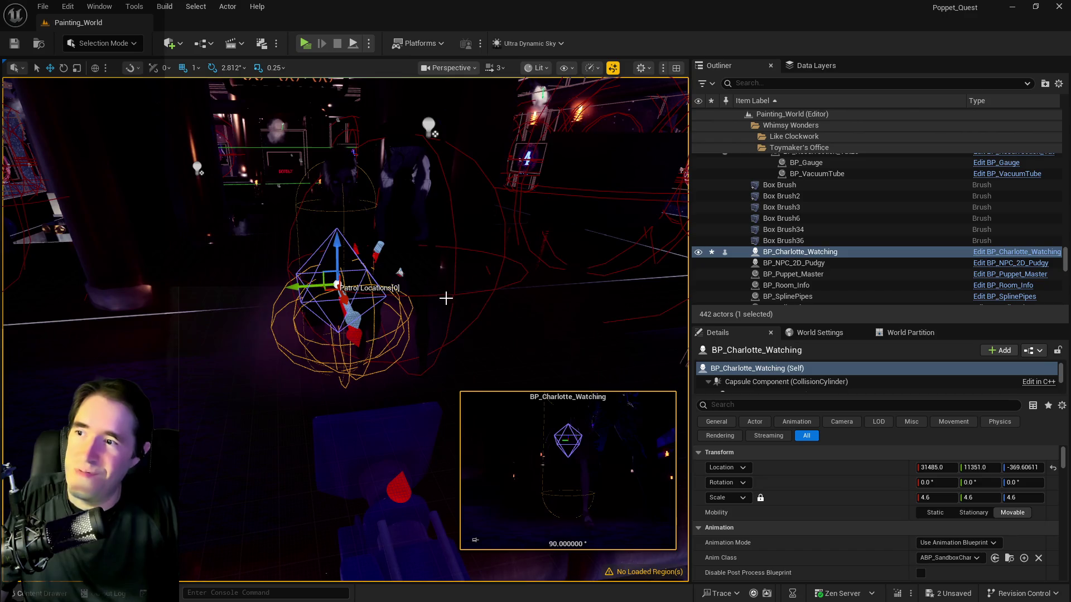
left_click_drag(314, 285, 168, 294)
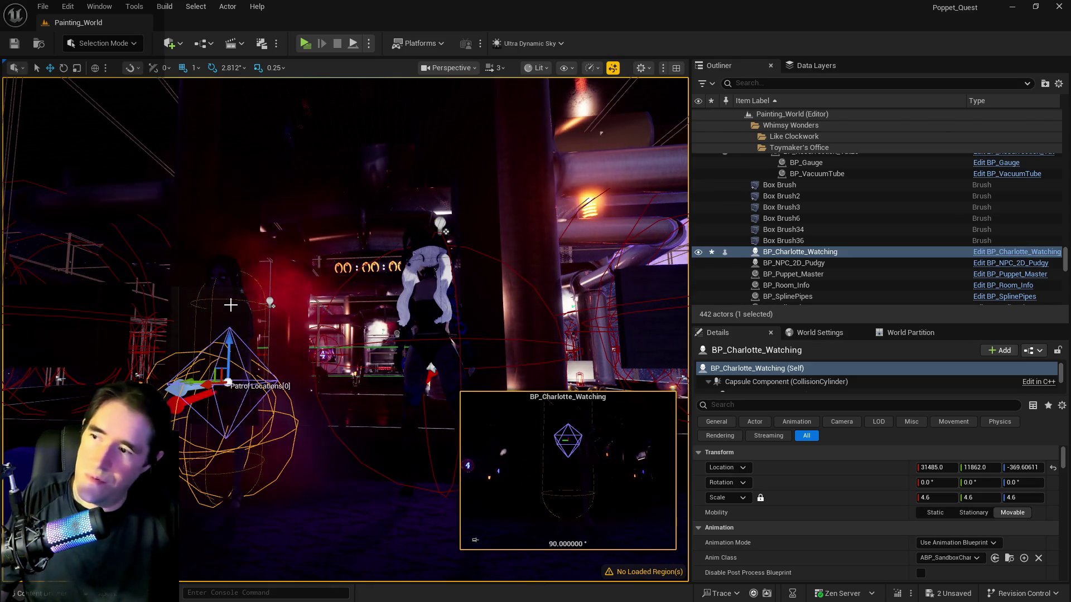
key("f")
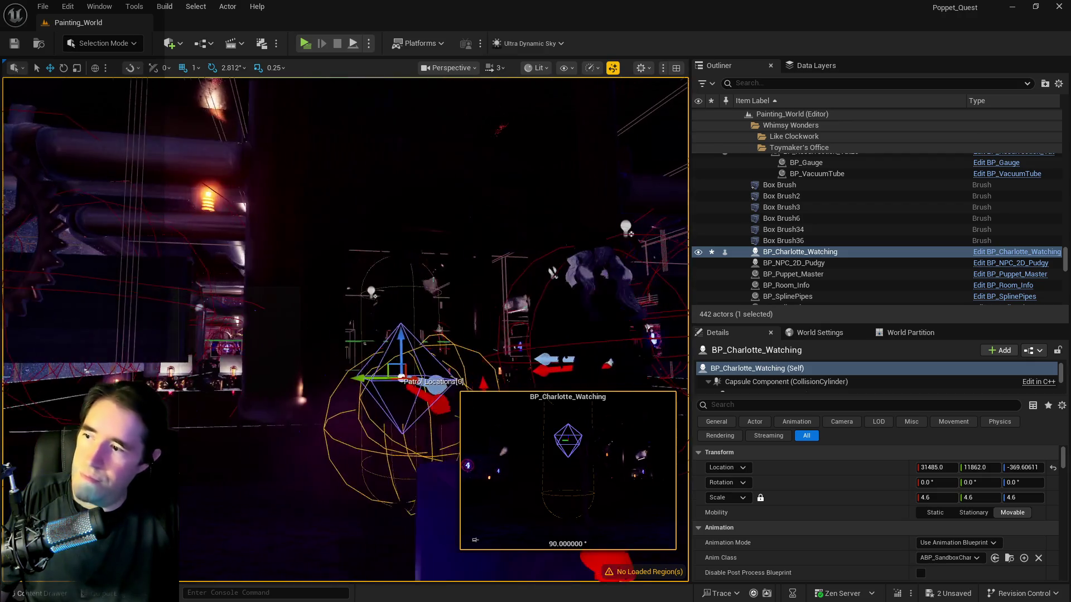
left_click_drag(377, 381, 273, 381)
key("Delete")
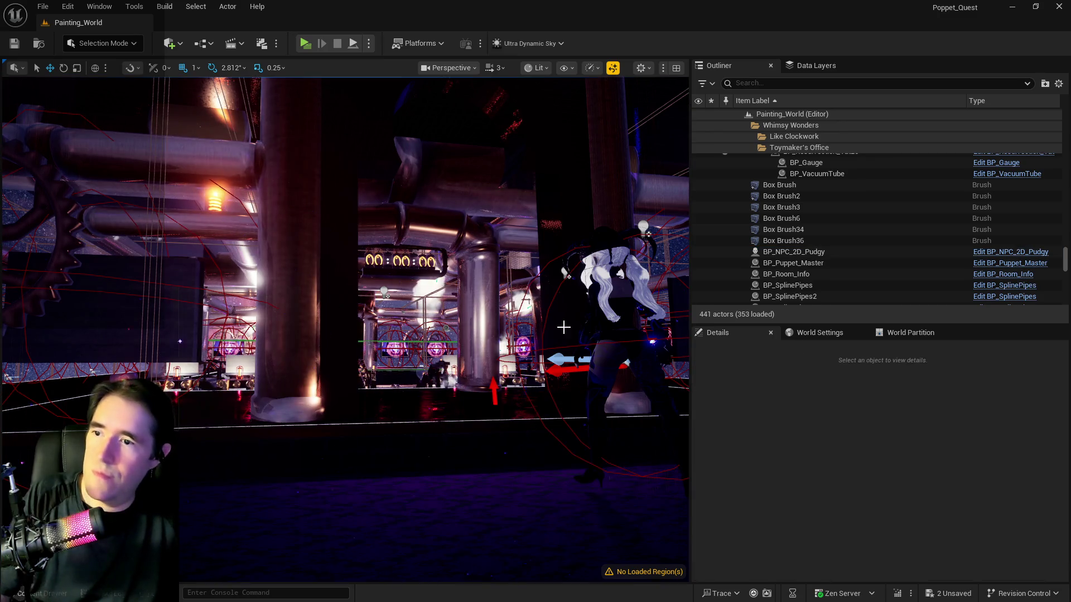
left_click(595, 349)
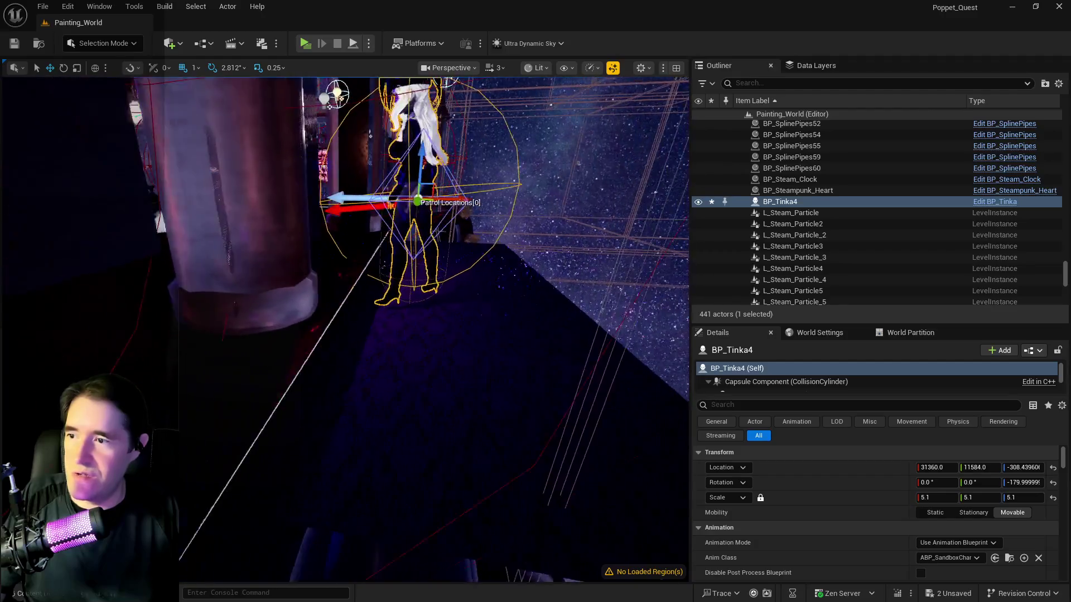
- Select the Box Brush2 platform under Tinka with the Move tool and orbit to inspect it from several angles
left_click(413, 329)
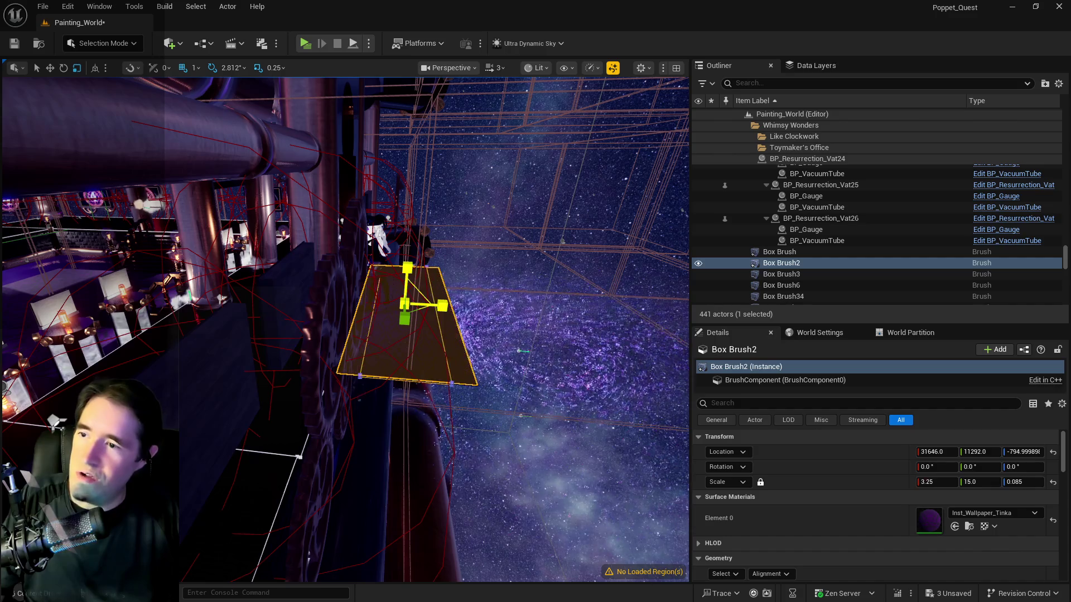
key("w")
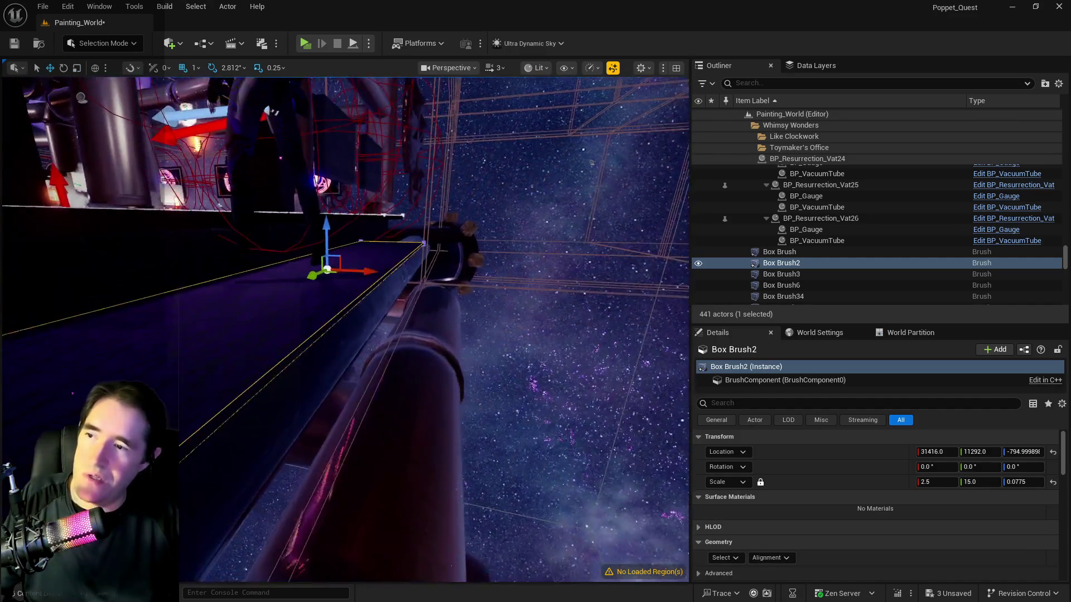
mouse_move(345, 329)
left_mouse_down()
mouse_move(178, 329)
mouse_move(333, 327)
left_mouse_up()
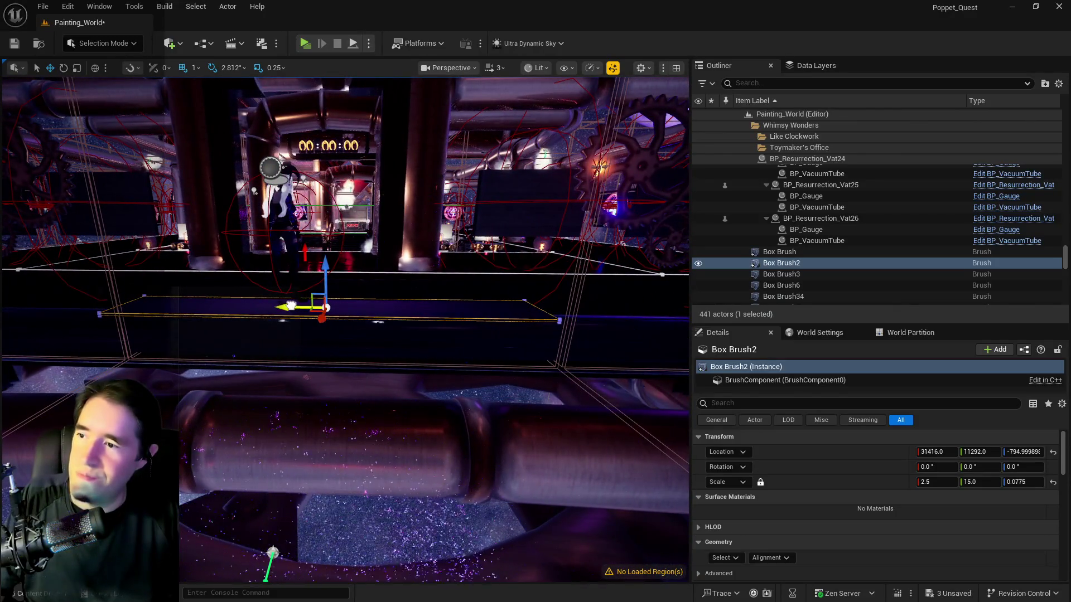
left_click_drag(275, 304, 250, 305)
left_click(413, 301)
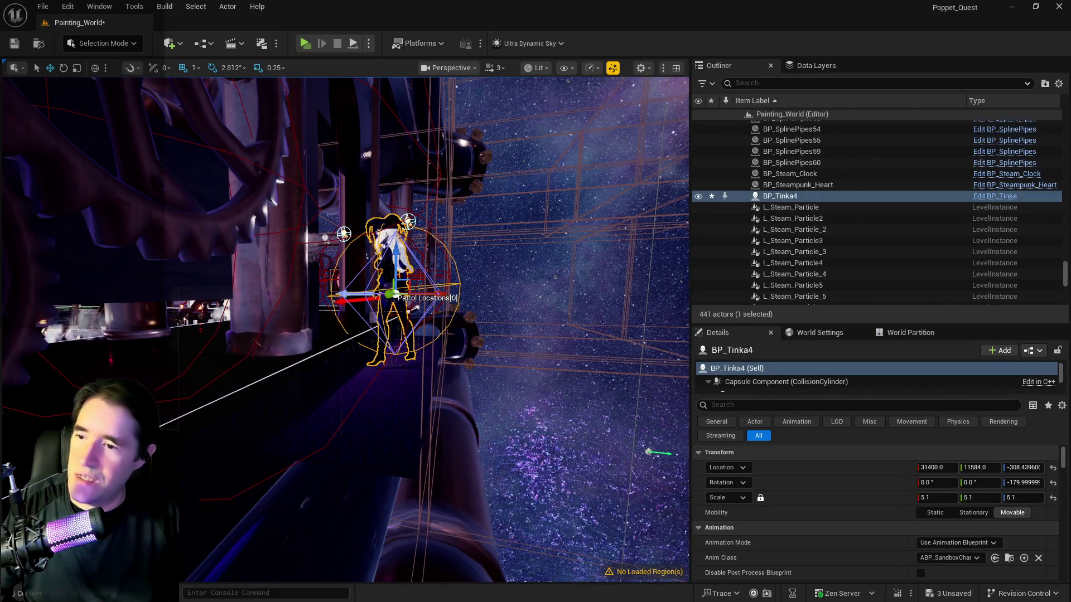
left_click(543, 420)
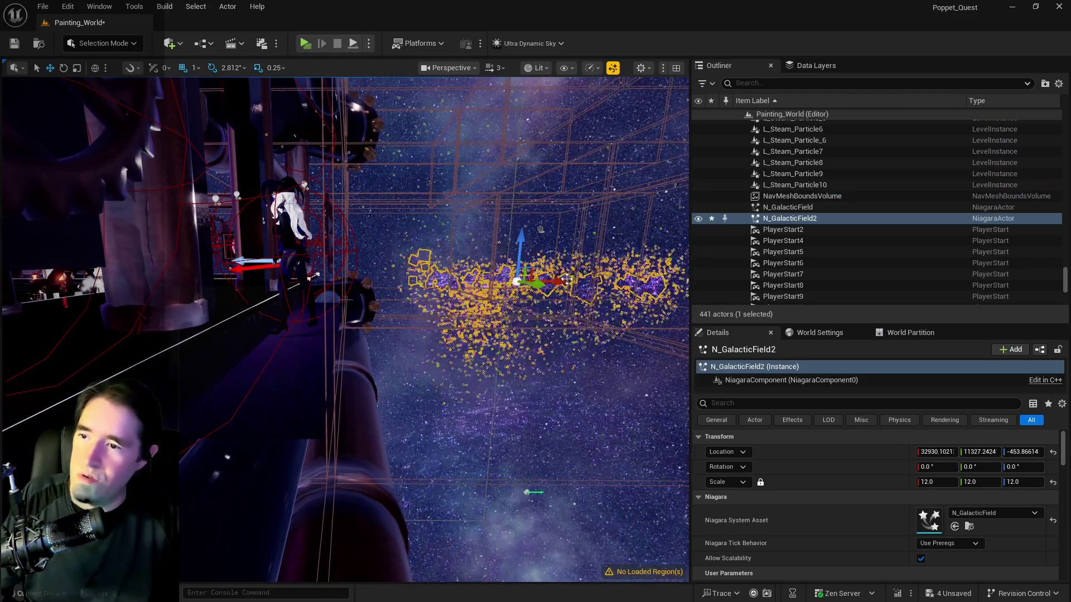
- Drag the N_GalacticField particle cloud along Y toward the stage, to X 31669.1, Y 11953.2
left_click(440, 419)
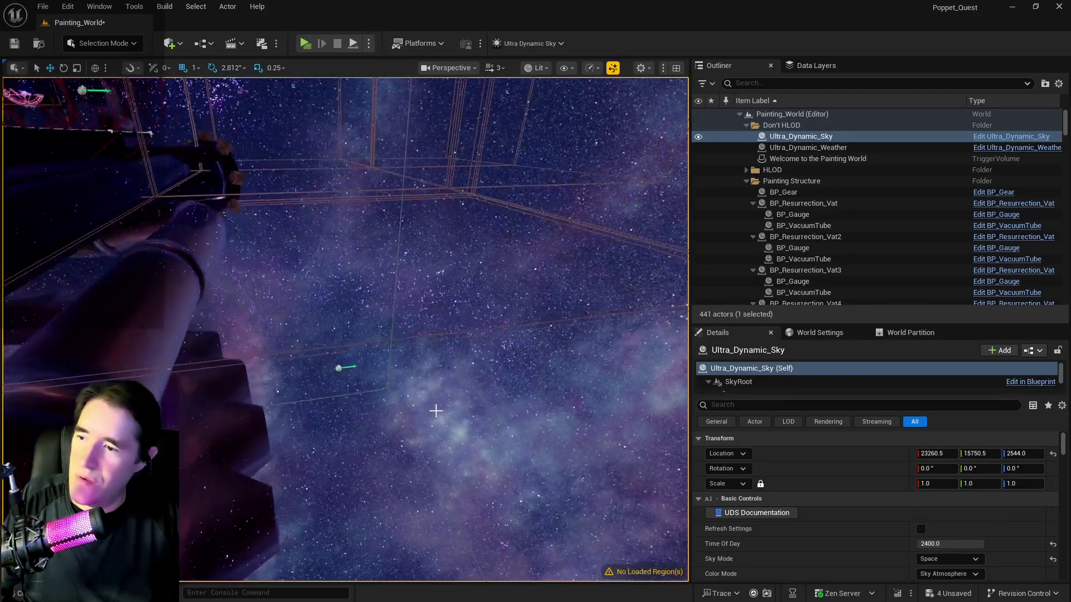
left_click(338, 370)
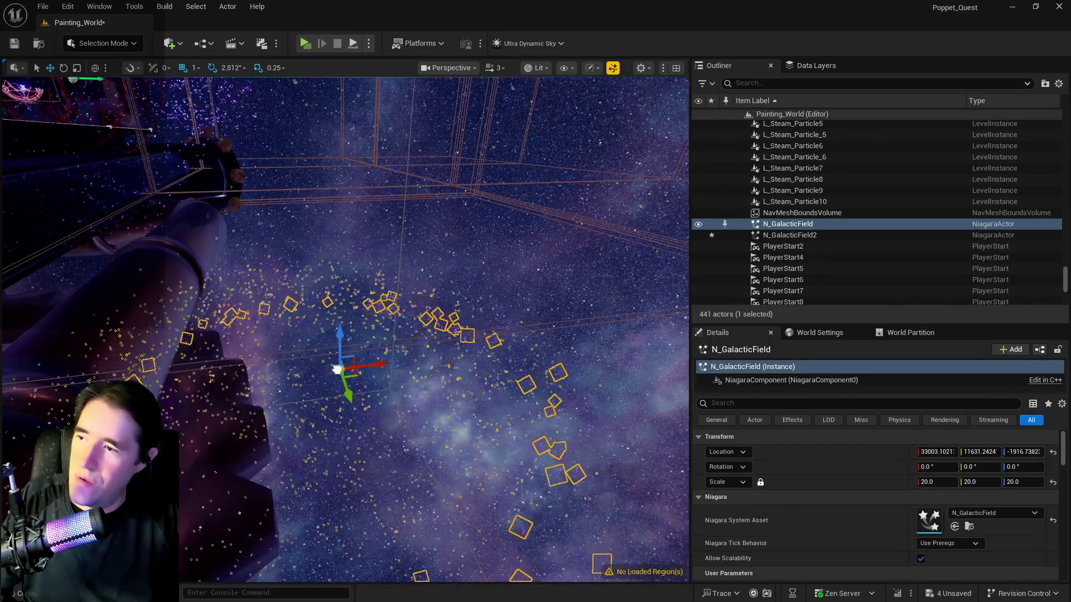
key("f")
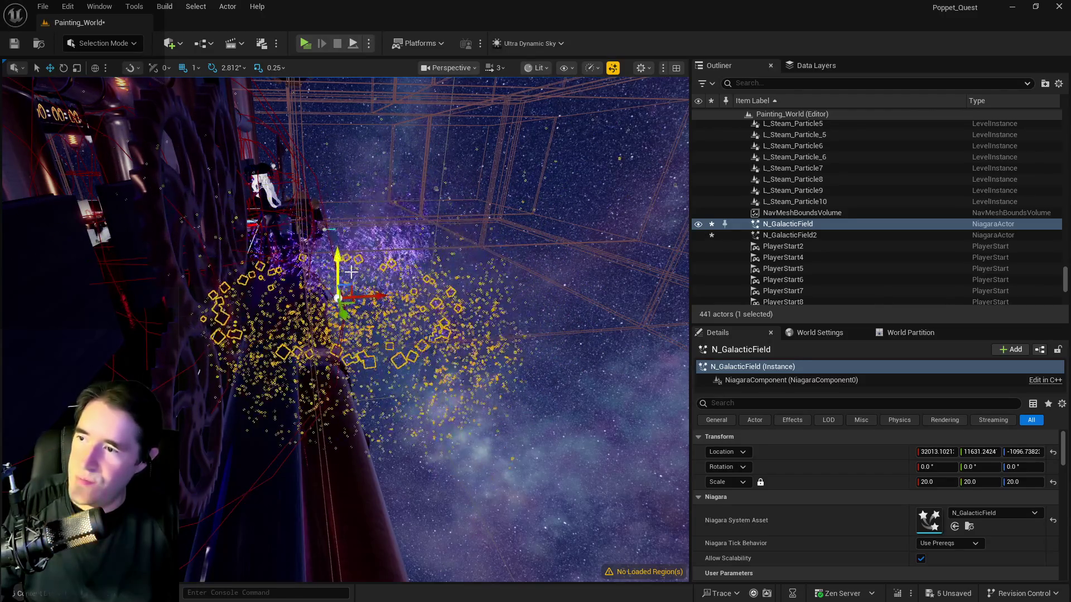
left_click_drag(336, 289, 352, 240)
mouse_move(379, 399)
left_mouse_down()
mouse_move(318, 396)
mouse_move(334, 390)
mouse_move(324, 394)
mouse_move(177, 270)
left_mouse_up()
- Save the Painting_World level with Ctrl+S
left_click(244, 369)
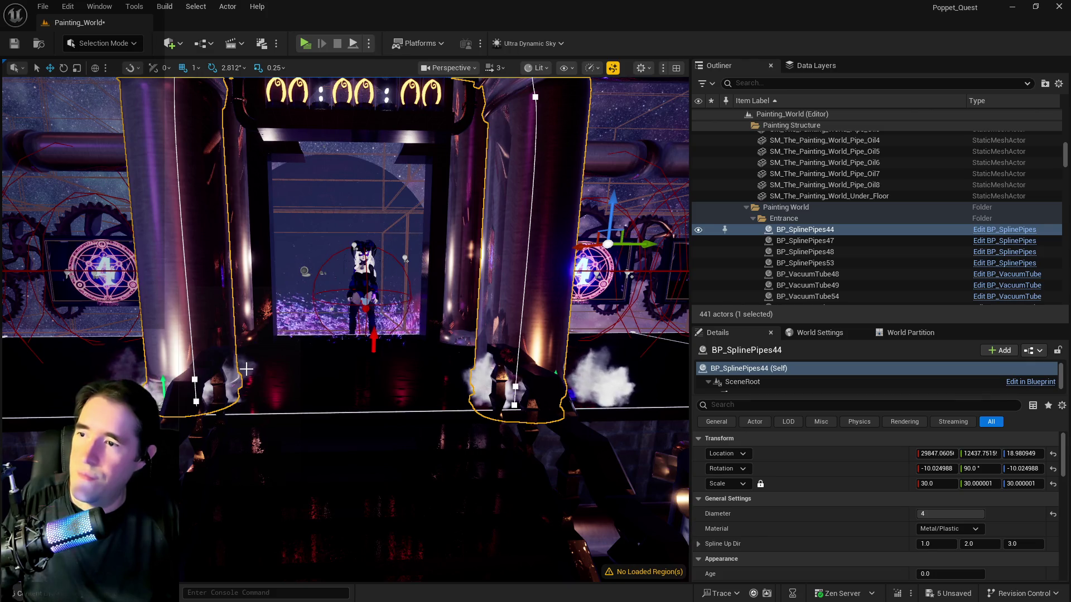
key("ctrl+s")
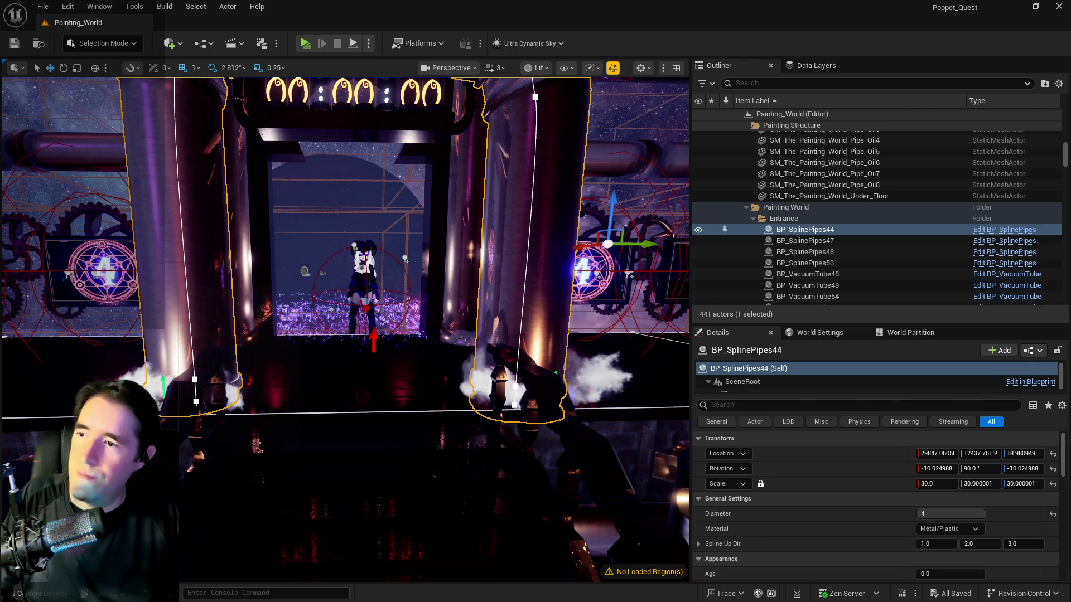
left_click(352, 281)
- Frame BP_Tinka4 and zoom out to review her at the machine-room stage
left_click(360, 275)
key("f")
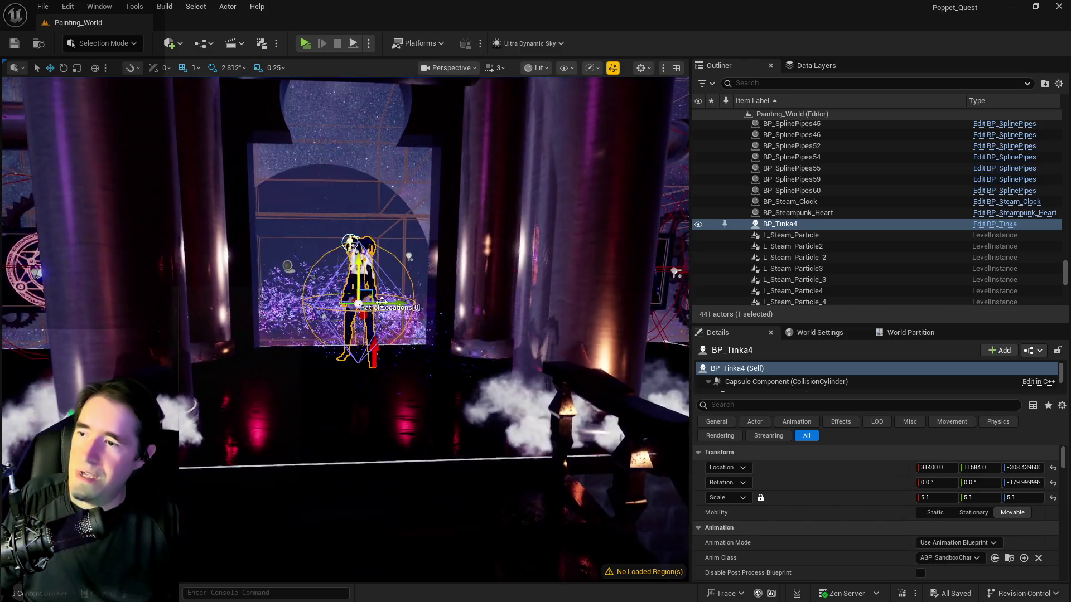
scroll(345, 330, "down", 5)
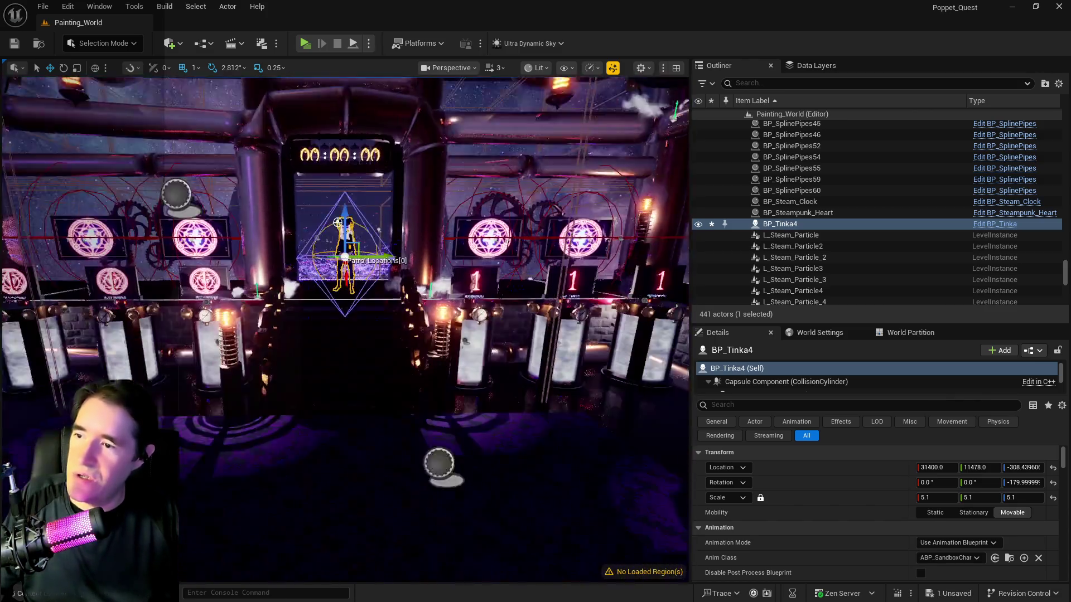
left_click_drag(345, 329, 344, 268)
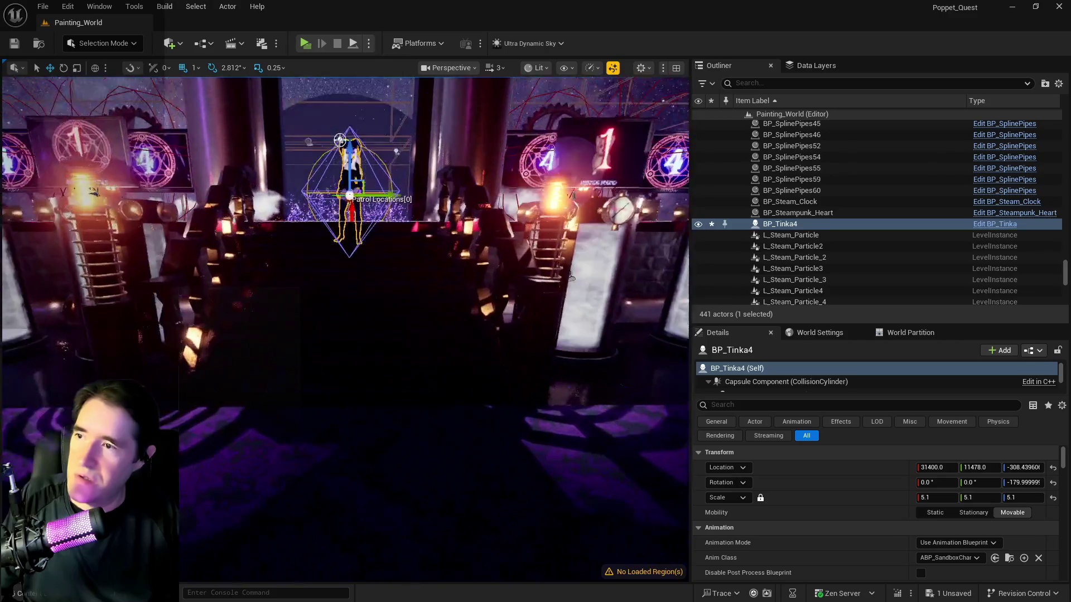
scroll(345, 268, "down", 3)
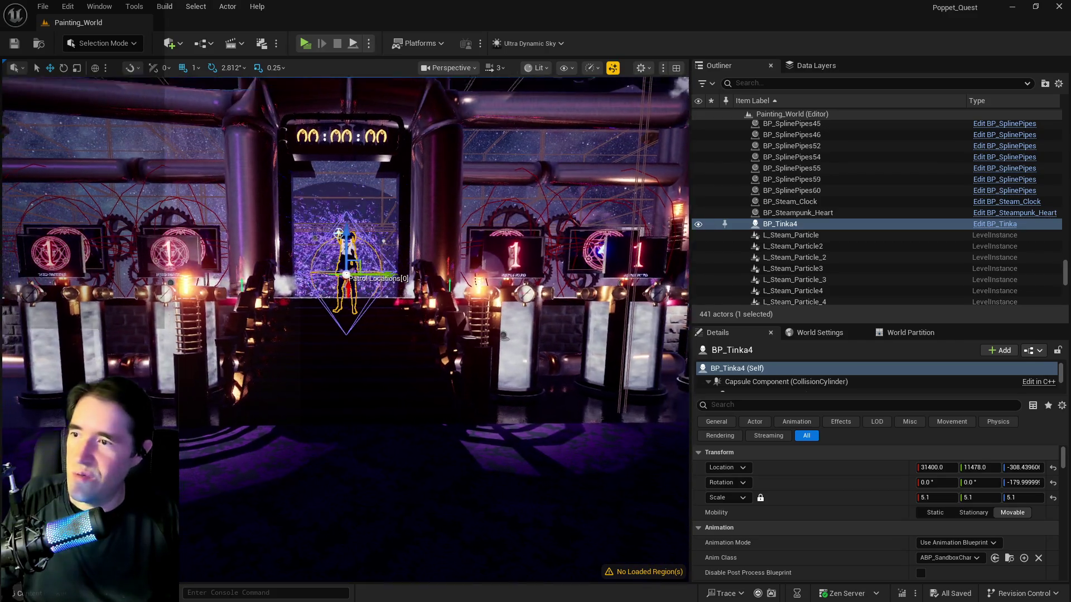
scroll(345, 302, "down", 3)
mouse_move(342, 323)
left_mouse_down()
mouse_move(342, 279)
mouse_move(342, 335)
mouse_move(368, 390)
mouse_move(368, 278)
mouse_move(413, 262)
mouse_move(363, 240)
mouse_move(346, 207)
mouse_move(207, 377)
mouse_move(196, 357)
mouse_move(189, 390)
mouse_move(212, 335)
mouse_move(223, 329)
mouse_move(234, 362)
mouse_move(229, 335)
left_mouse_up()
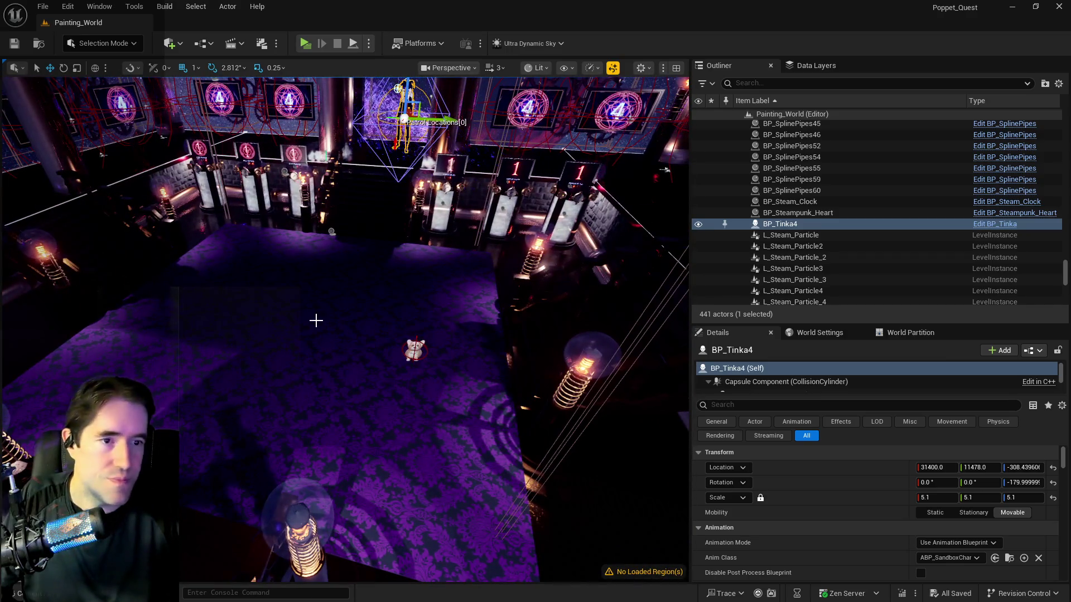